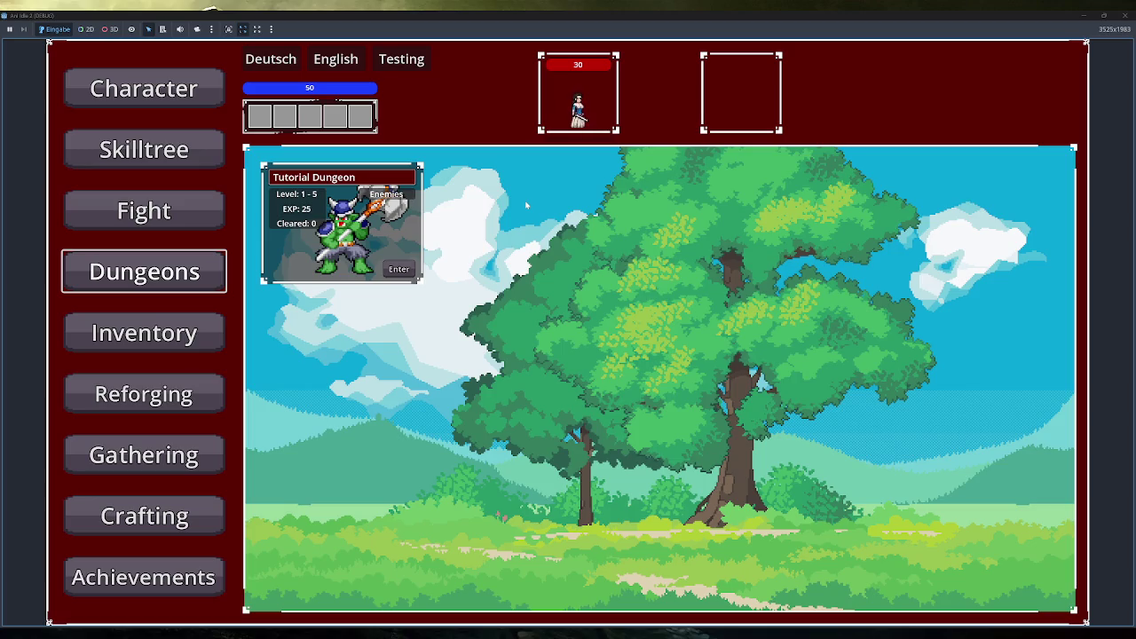
# View the Tutorial Dungeon card's Enemies popup in the running game, then close the game window
pyautogui.moveTo(384, 202)
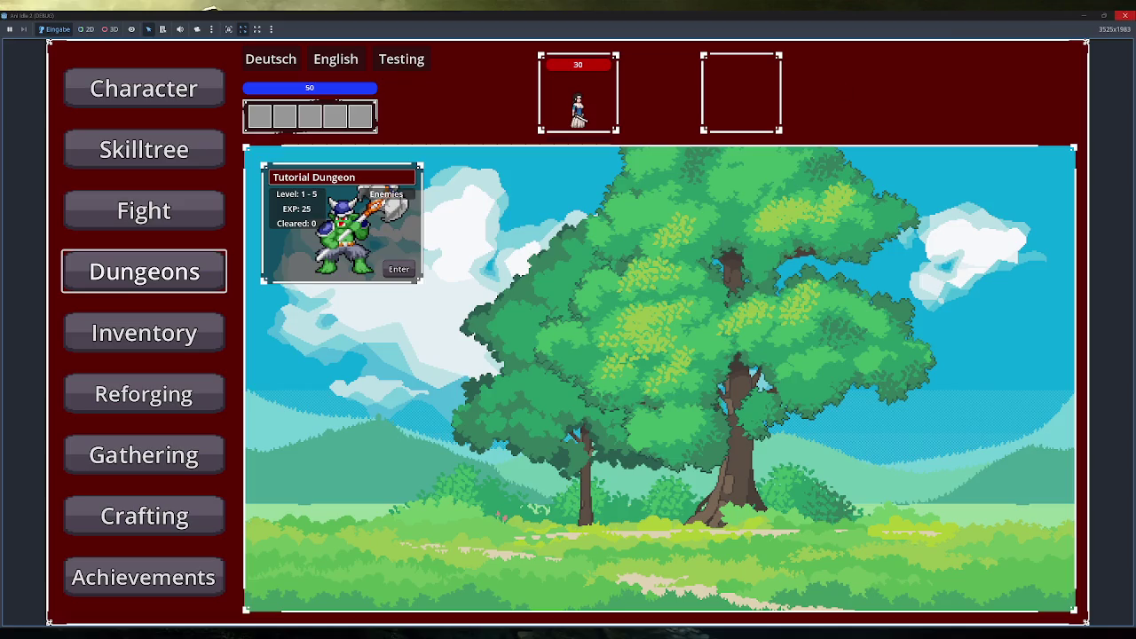
pyautogui.click(1126, 16)
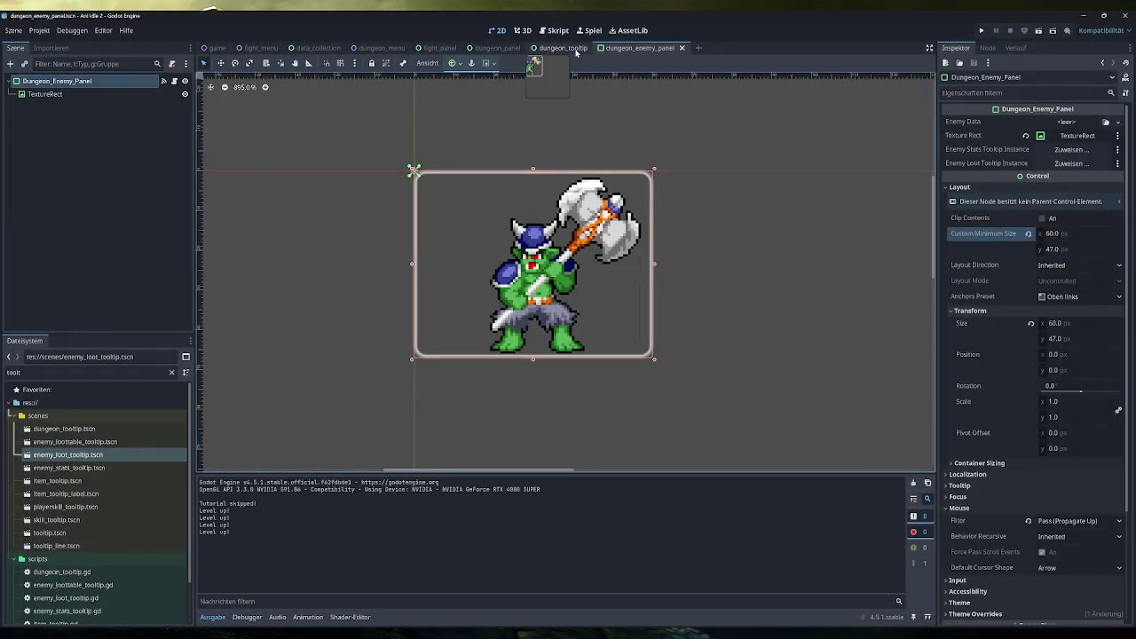
# Override GridContainer_Enemies' H and V Separation to 6 in dungeon_tooltip and save the scene
pyautogui.click(497, 48)
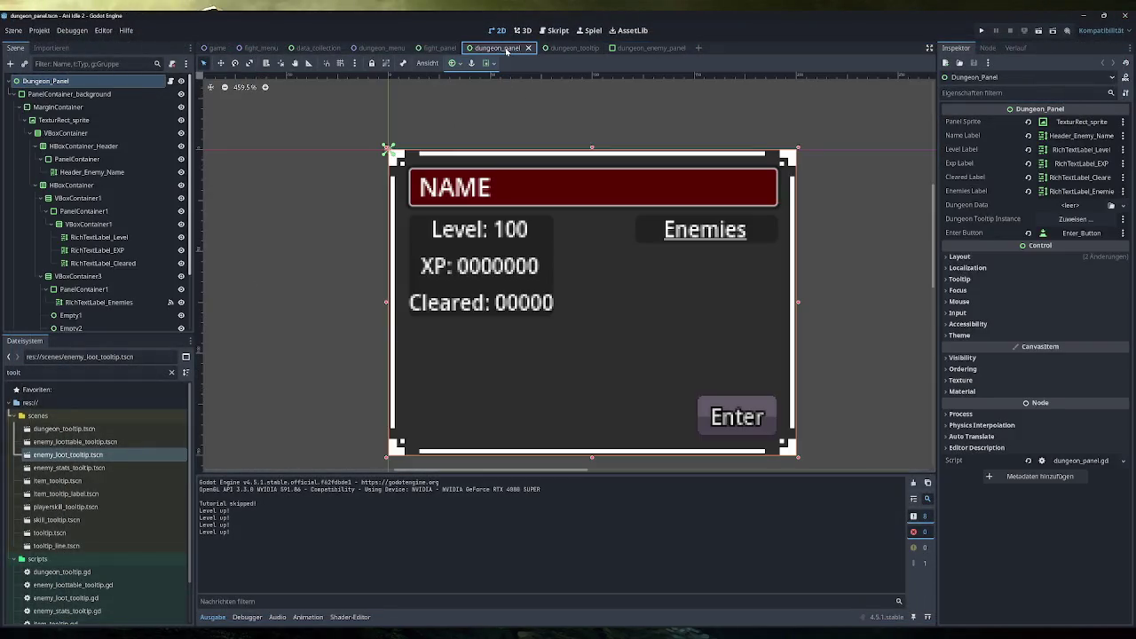
pyautogui.click(557, 48)
pyautogui.click(160, 172)
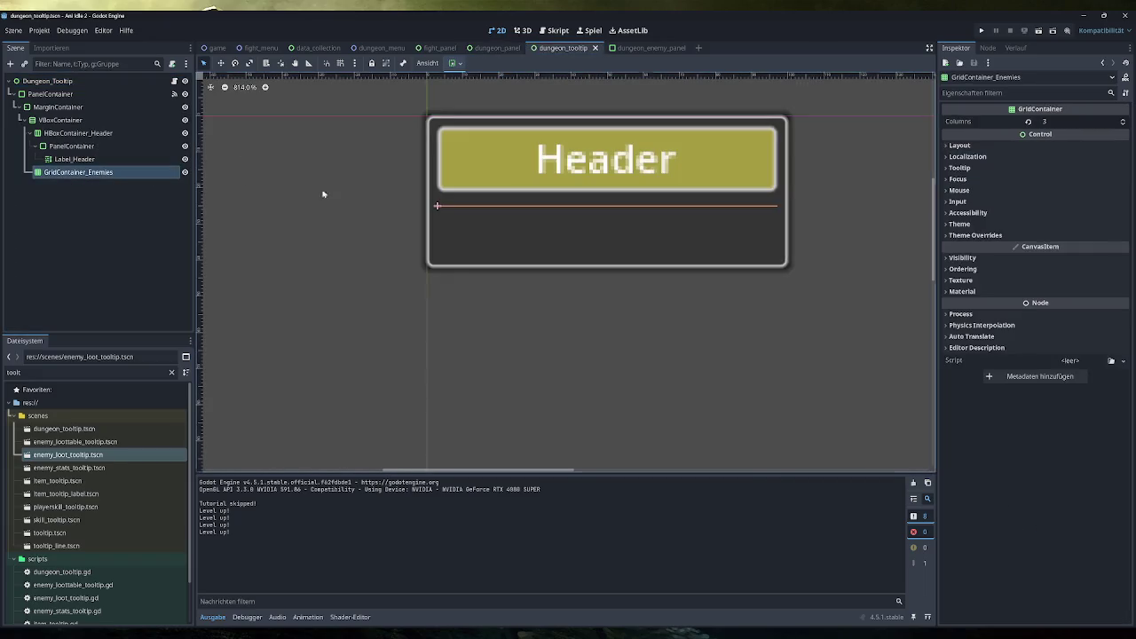
pyautogui.click(1047, 235)
pyautogui.click(1076, 247)
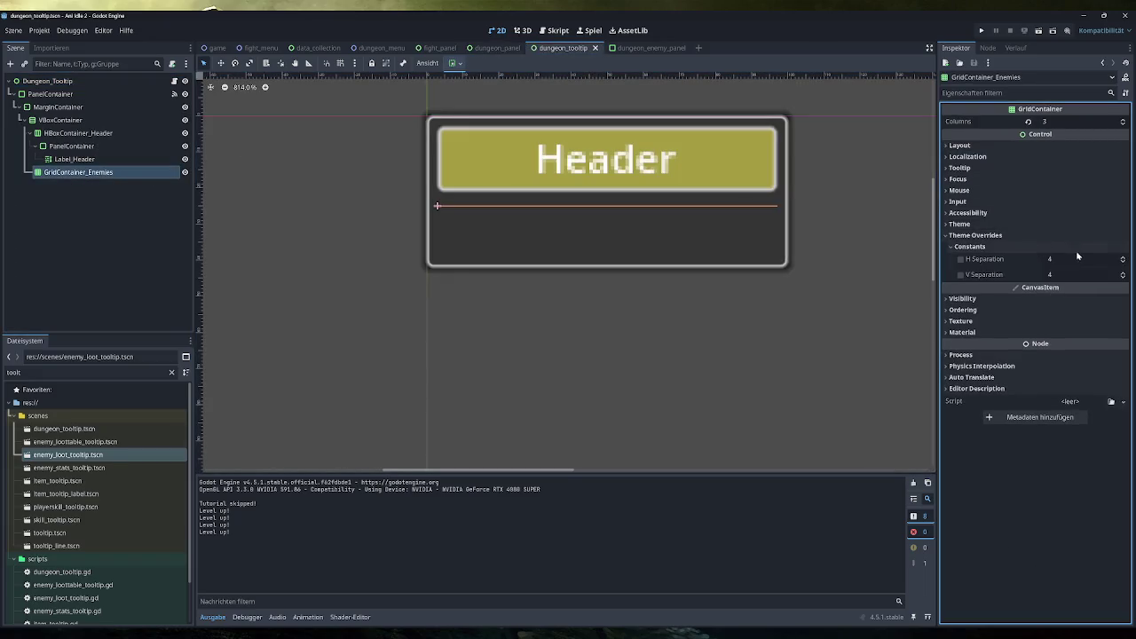
pyautogui.click(960, 259)
pyautogui.click(960, 275)
pyautogui.click(1123, 256)
pyautogui.click(1123, 257)
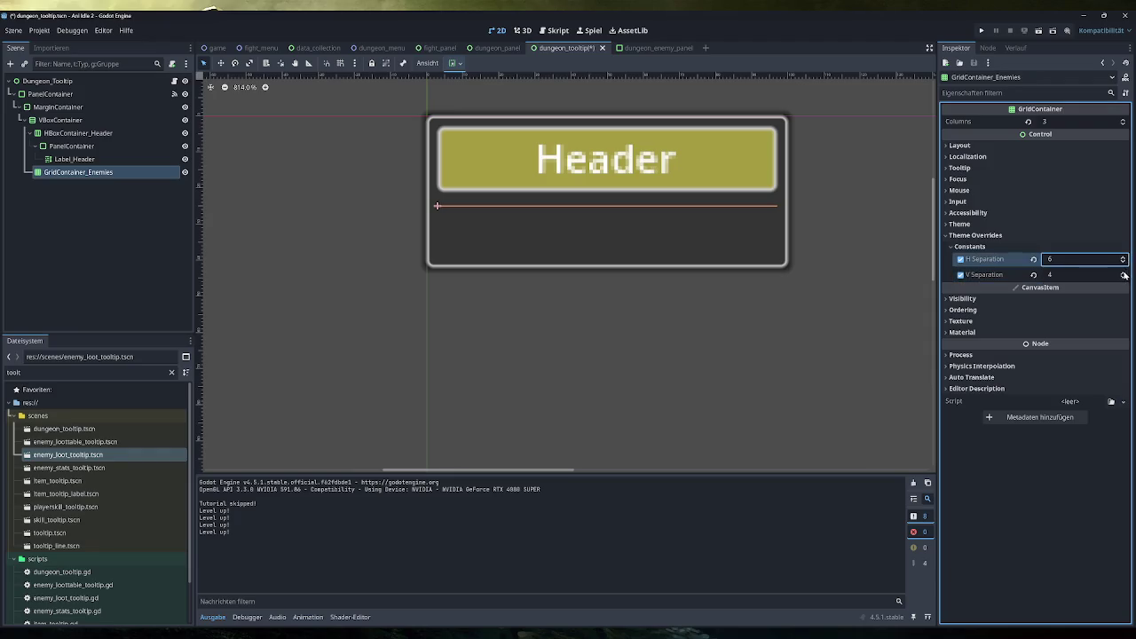
pyautogui.click(1123, 272)
pyautogui.click(1123, 273)
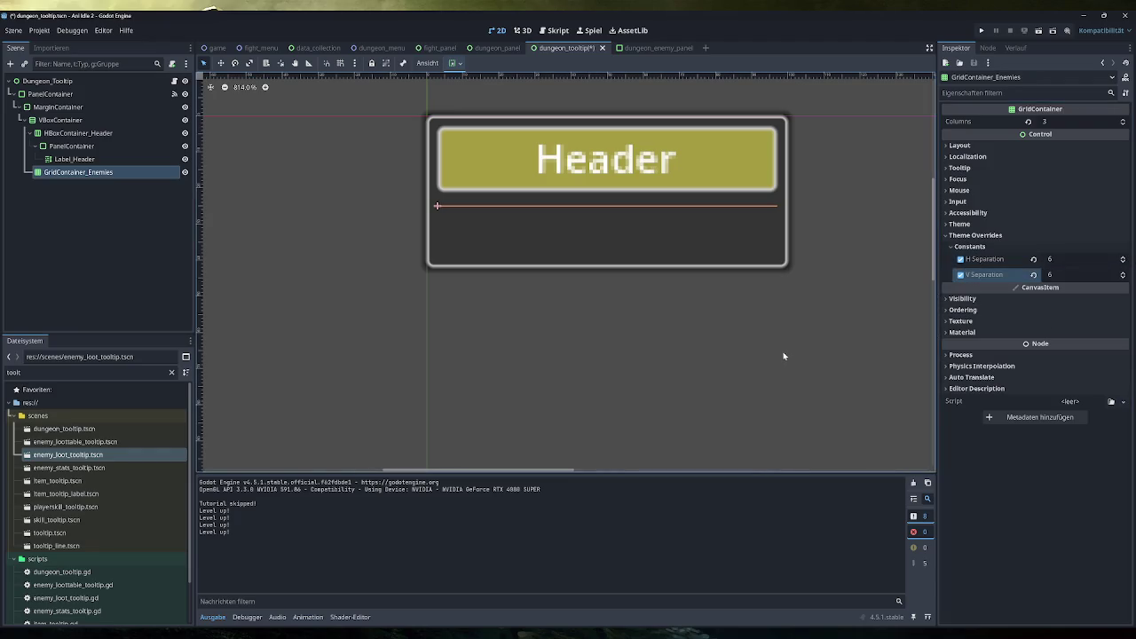
pyautogui.hotkey('ctrl', 's')
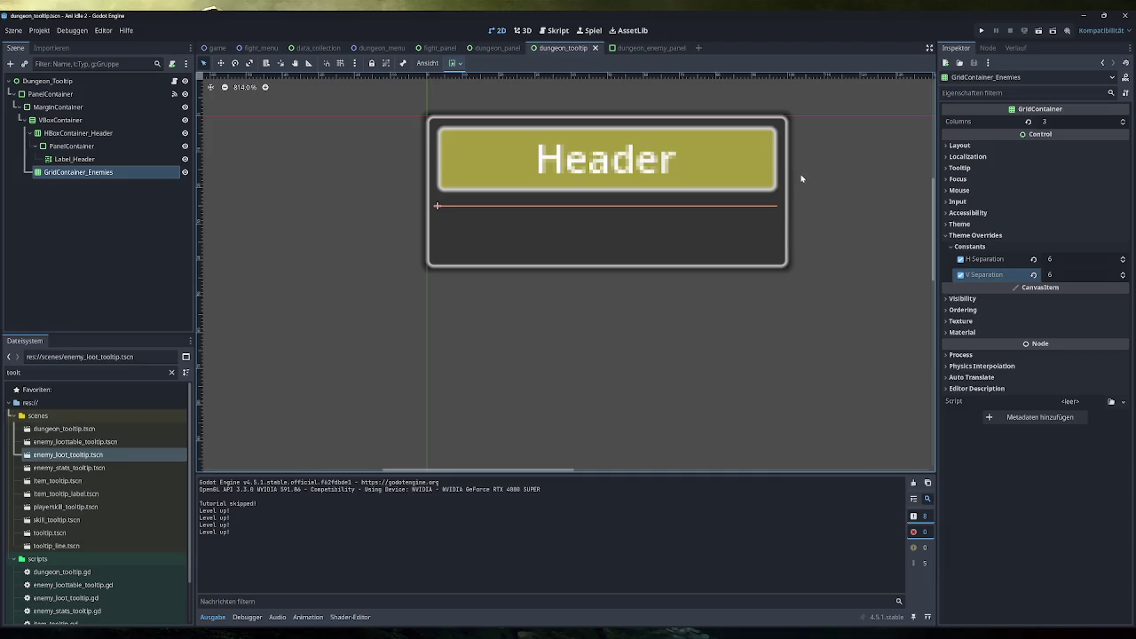
pyautogui.click(558, 30)
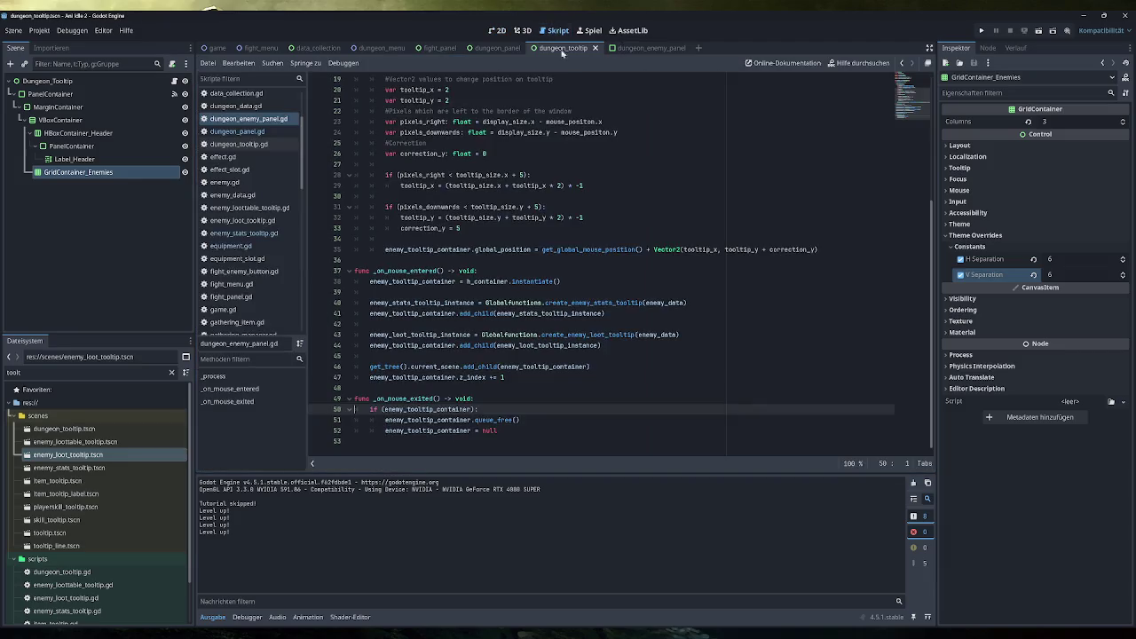
# Open the dungeon_panel.gd script in the Script workspace
pyautogui.scroll(3, 621, 266)
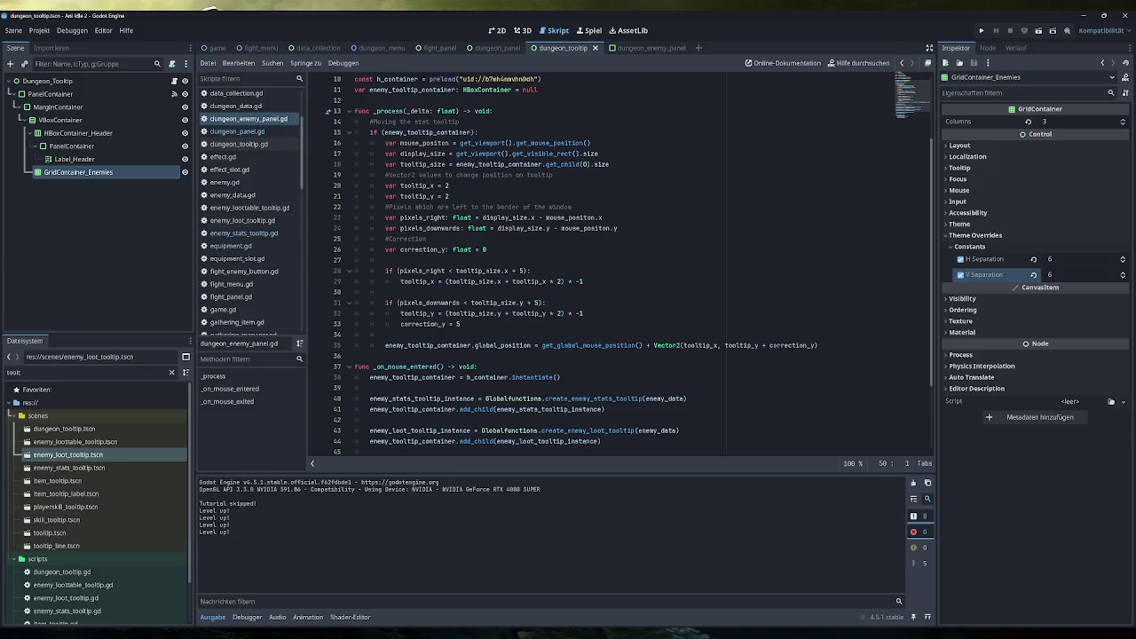
pyautogui.moveTo(534, 217)
pyautogui.scroll(-3, 621, 266)
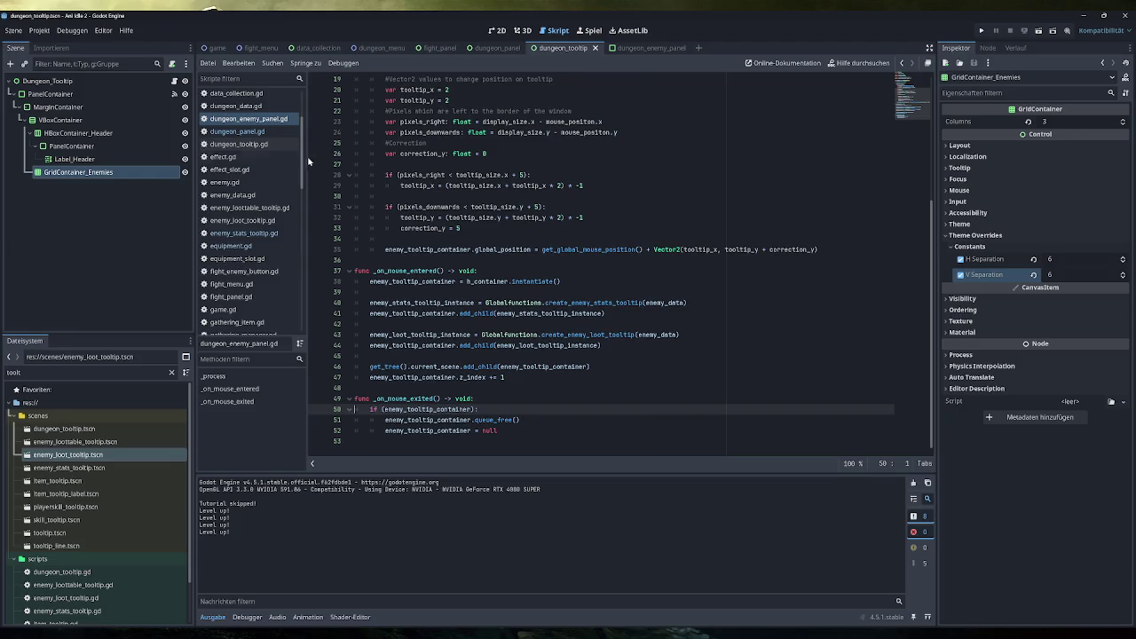
pyautogui.click(248, 144)
pyautogui.click(254, 133)
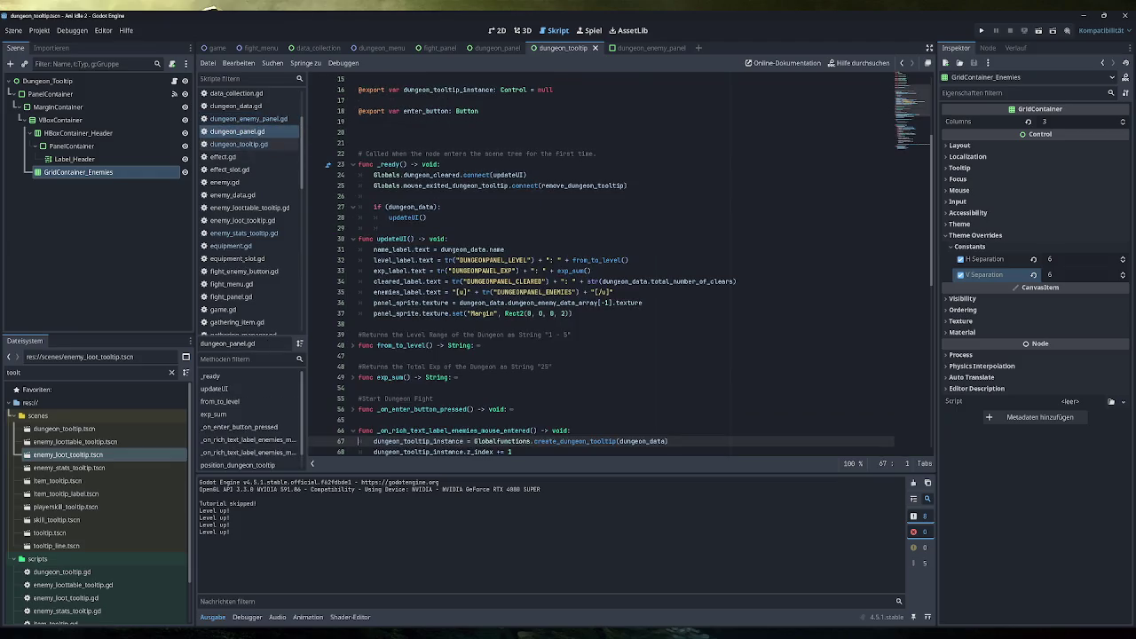
# Change tooltip_x and tooltip_y on lines 85–86 from -40 and -80 to -8, then run the game
pyautogui.scroll(-4, 621, 266)
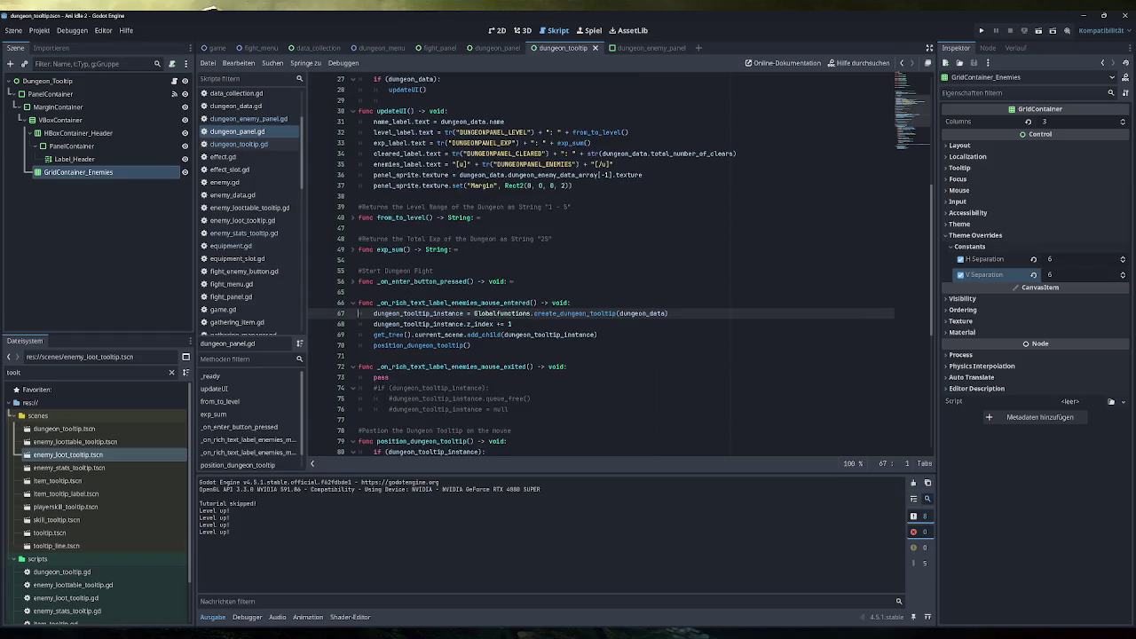
pyautogui.scroll(-3, 532, 257)
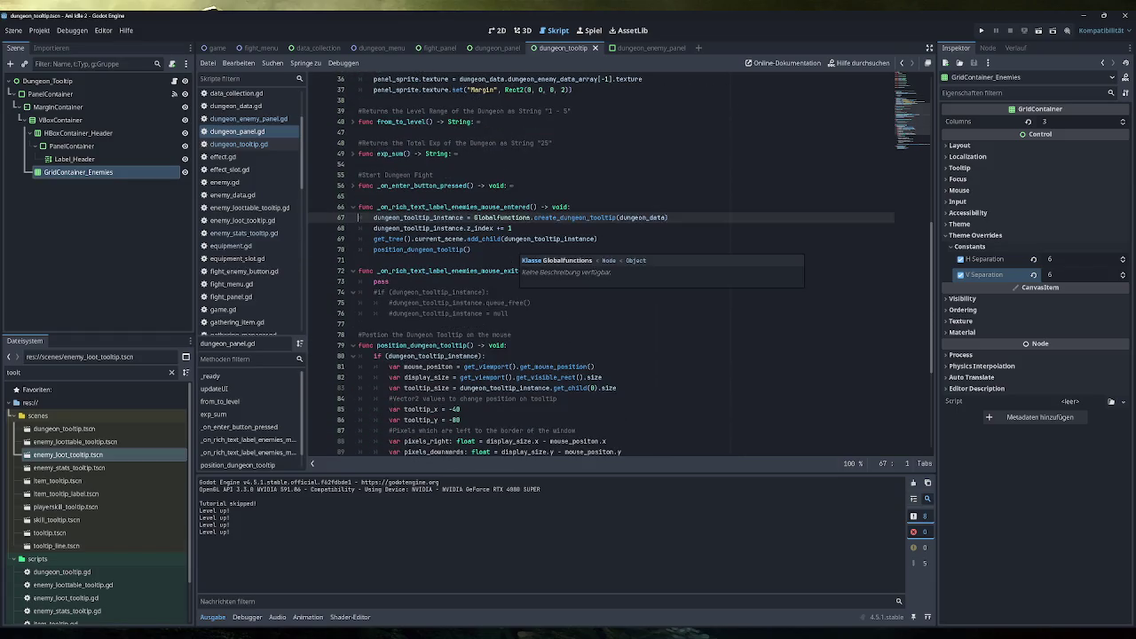
pyautogui.scroll(-3, 533, 258)
pyautogui.scroll(-2, 602, 264)
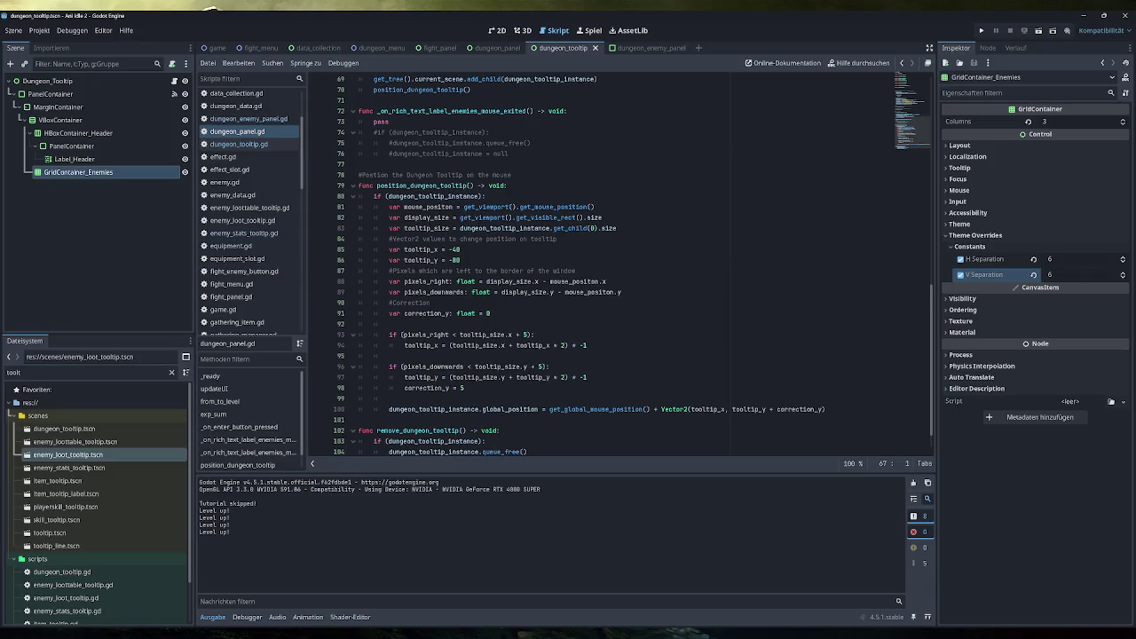
pyautogui.scroll(-1, 621, 267)
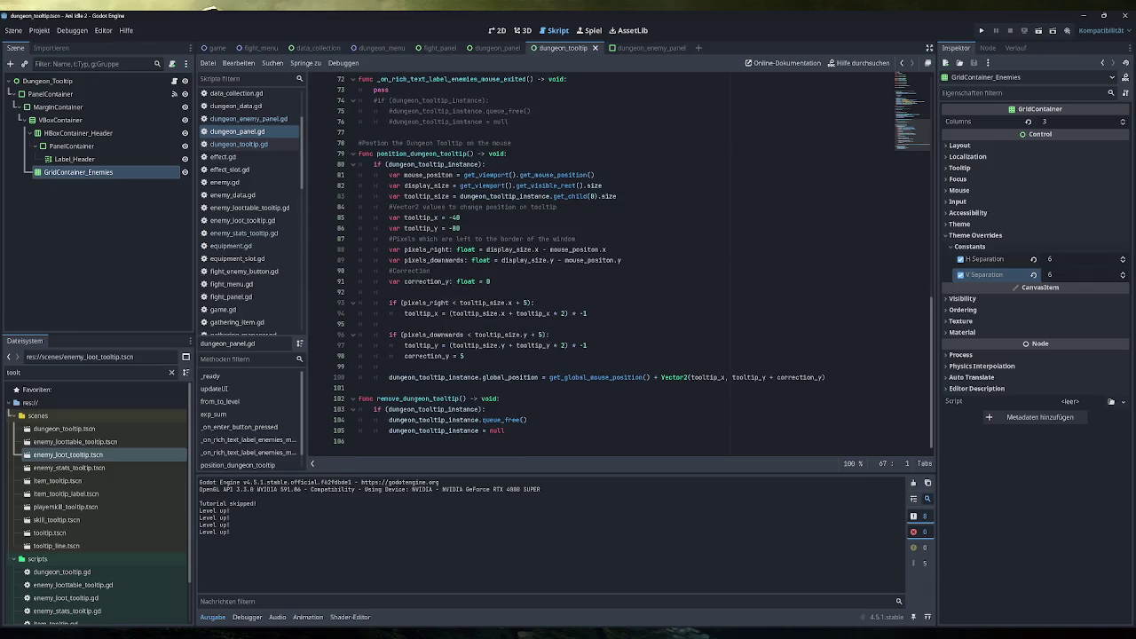
pyautogui.scroll(2, 622, 266)
pyautogui.click(460, 292)
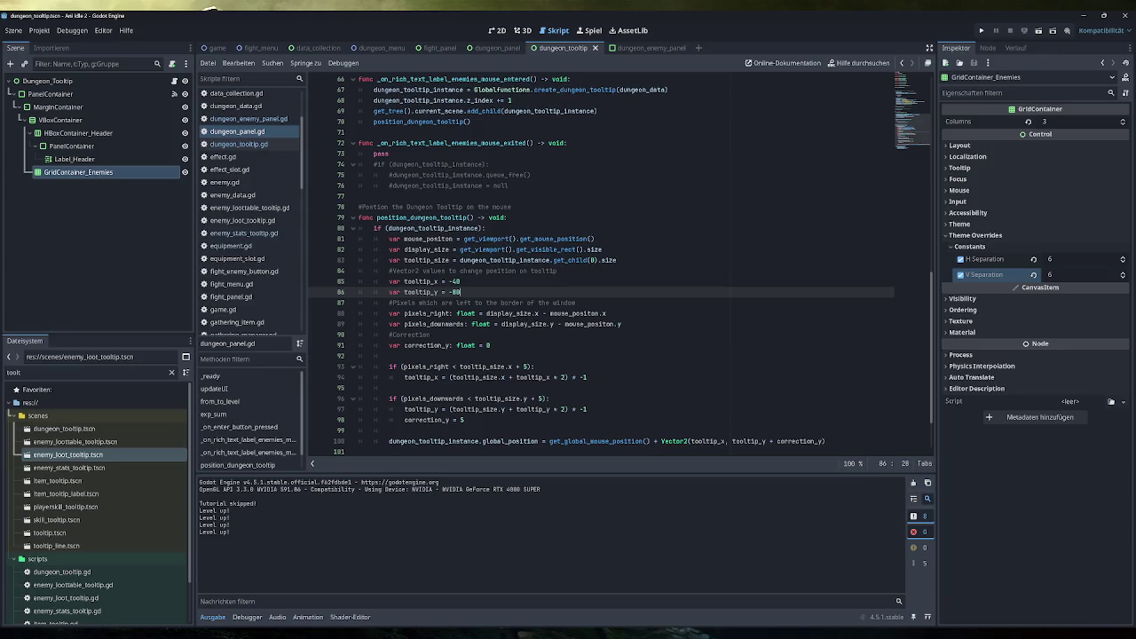
pyautogui.click(461, 281)
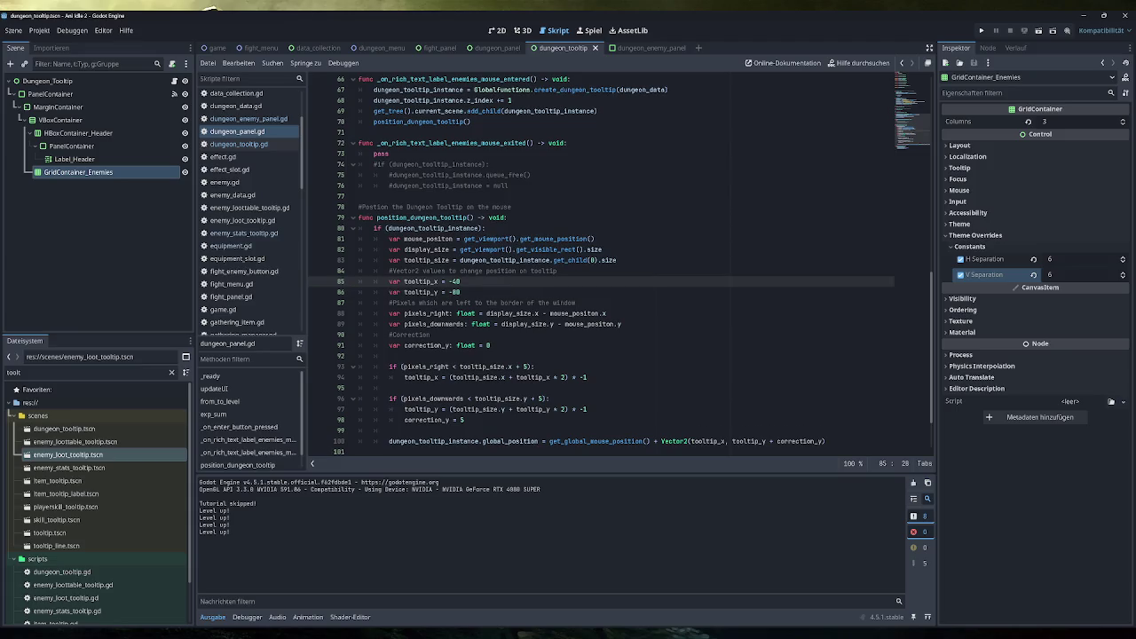
pyautogui.press('BackSpace')
pyautogui.press('BackSpace')
pyautogui.write('8')
pyautogui.press('Down')
pyautogui.press('Delete')
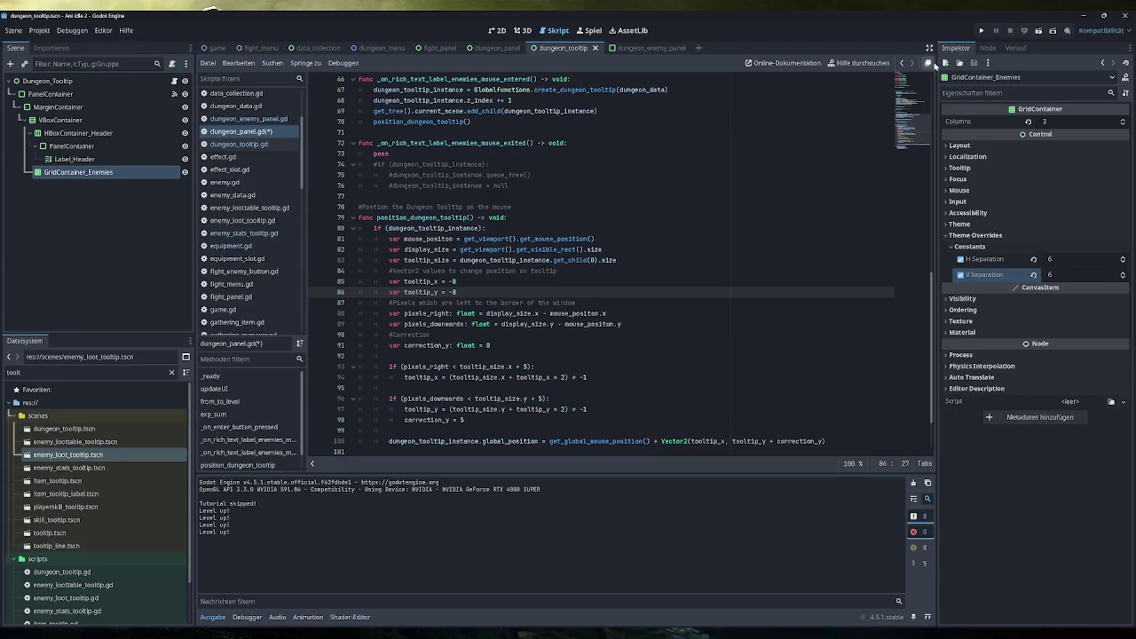
pyautogui.press('F5')
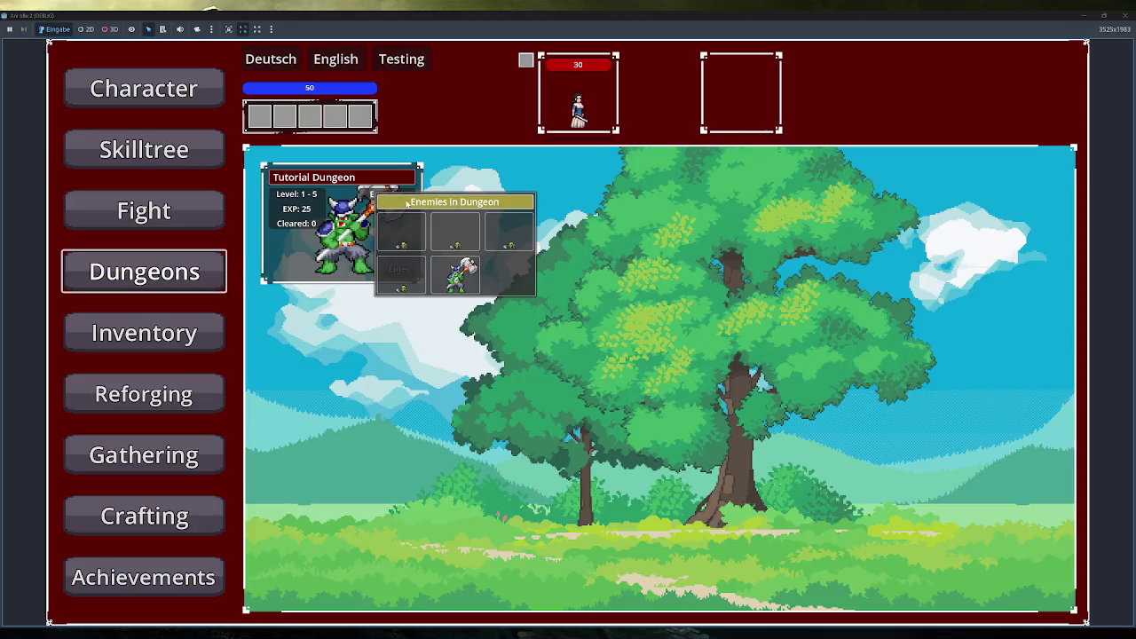
# Confirm the enemies tooltip now appears beside the cursor on the dungeon card, then close the game
pyautogui.moveTo(510, 237)
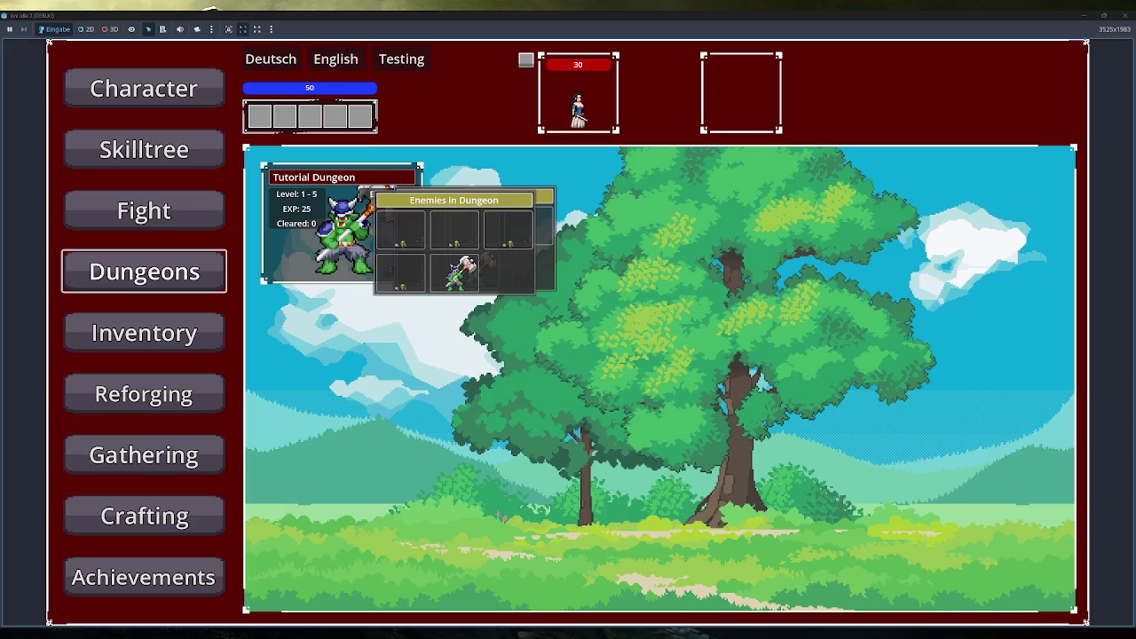
pyautogui.click(1124, 16)
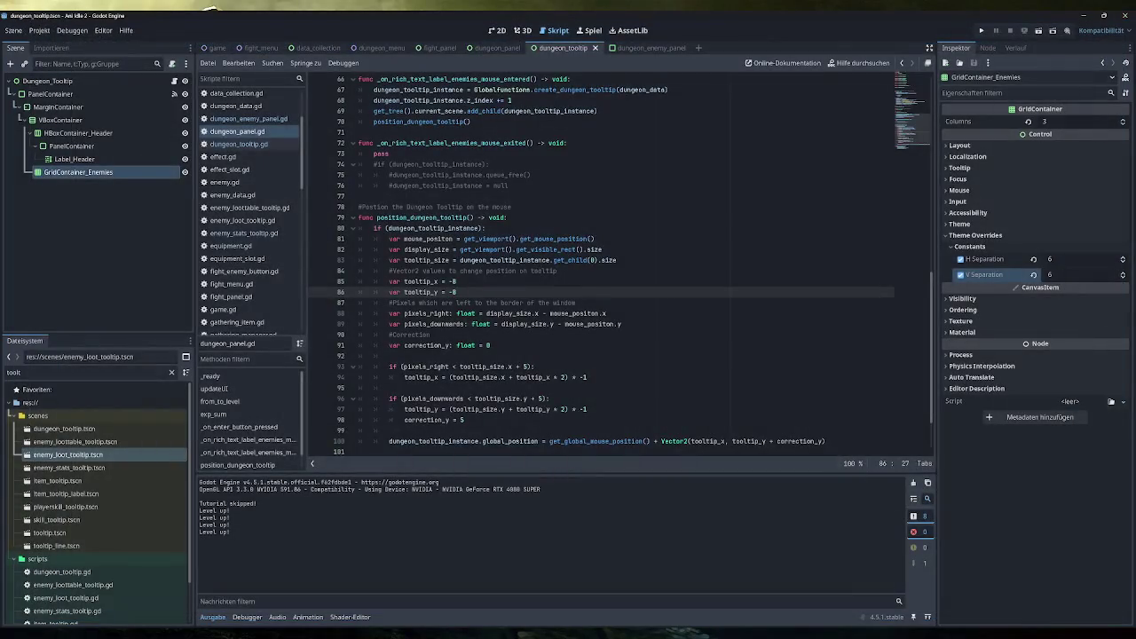
# Delete the 8 from tooltip_x = -8 on line 85 to make room for a new value
pyautogui.click(457, 281)
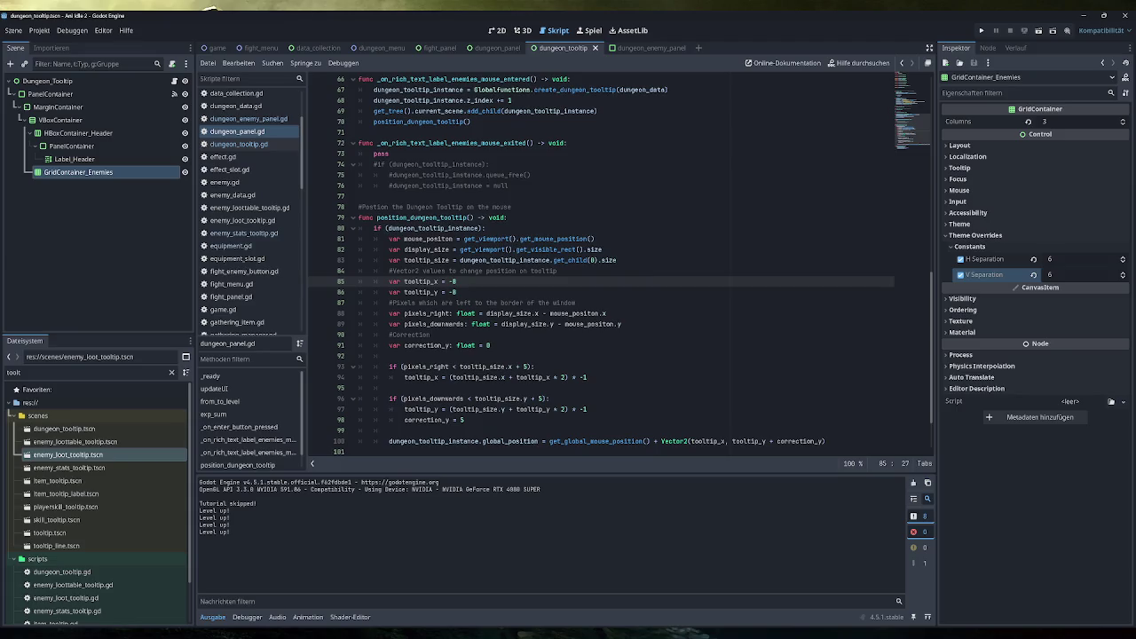
pyautogui.press('BackSpace')
# Set tooltip_x to -20, run the game, and check the tooltip on the Dungeons page before closing
pyautogui.write('20')
pyautogui.click(983, 32)
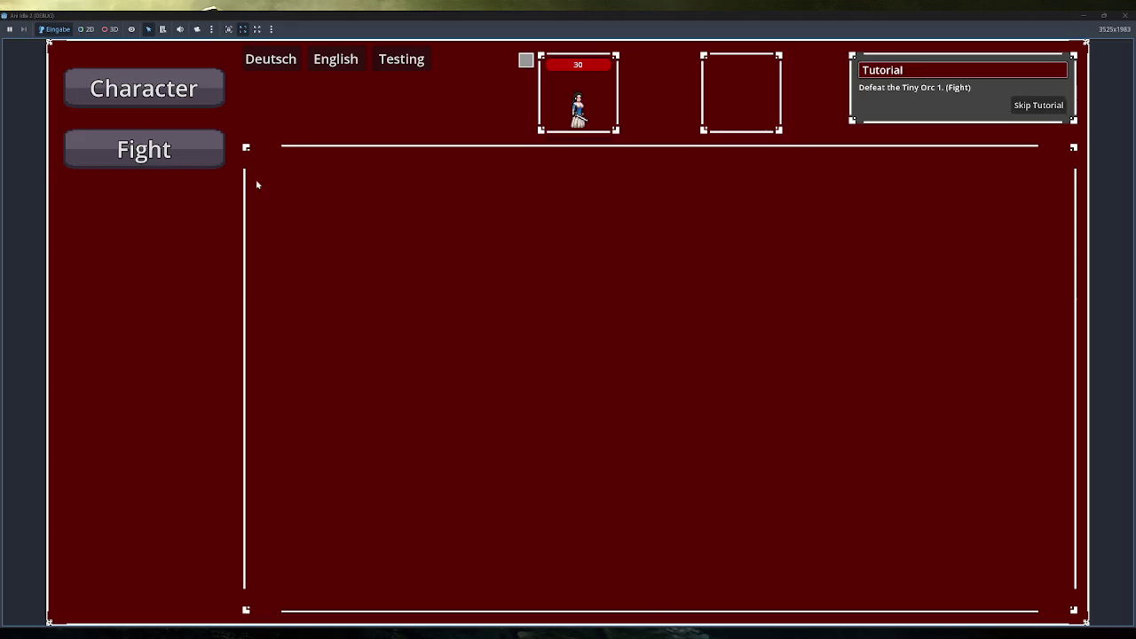
pyautogui.click(142, 151)
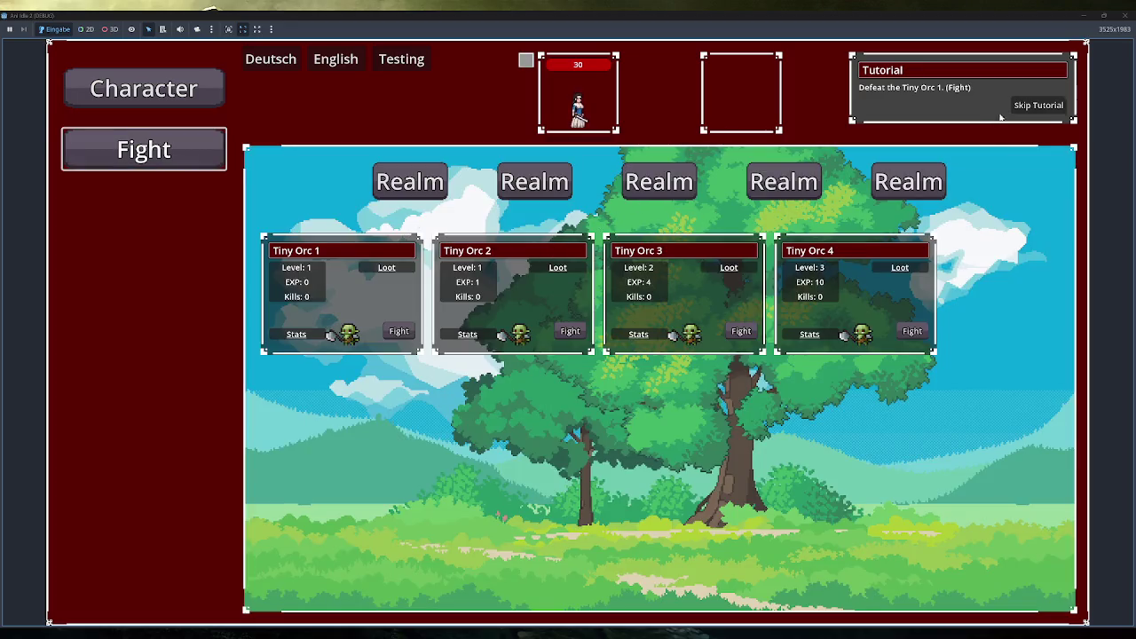
pyautogui.click(143, 272)
pyautogui.moveTo(388, 202)
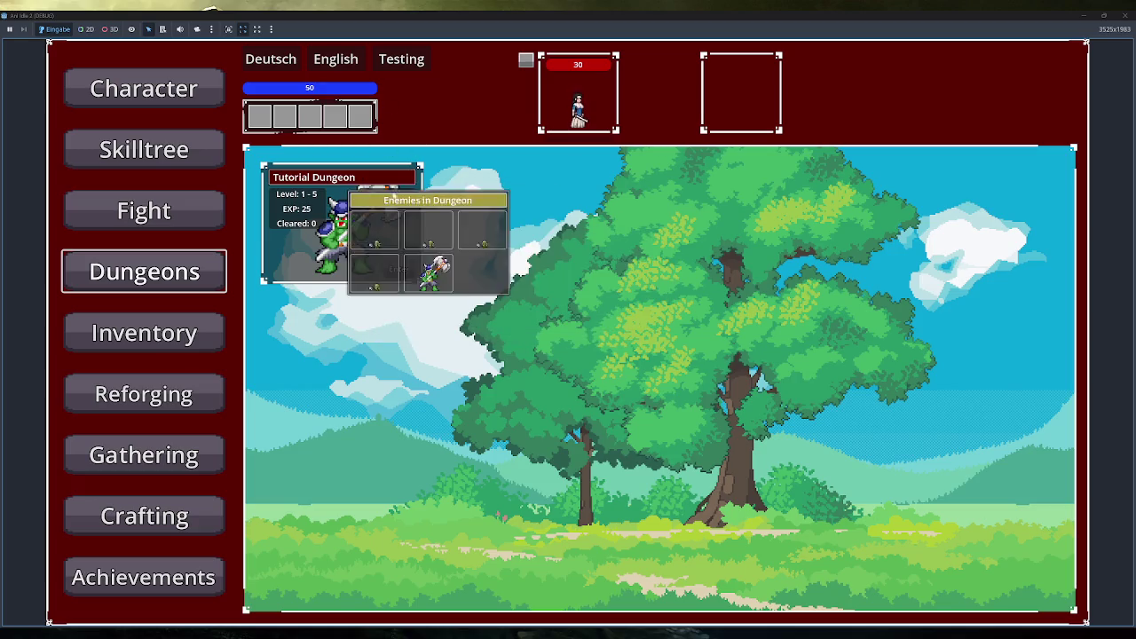
pyautogui.moveTo(364, 243)
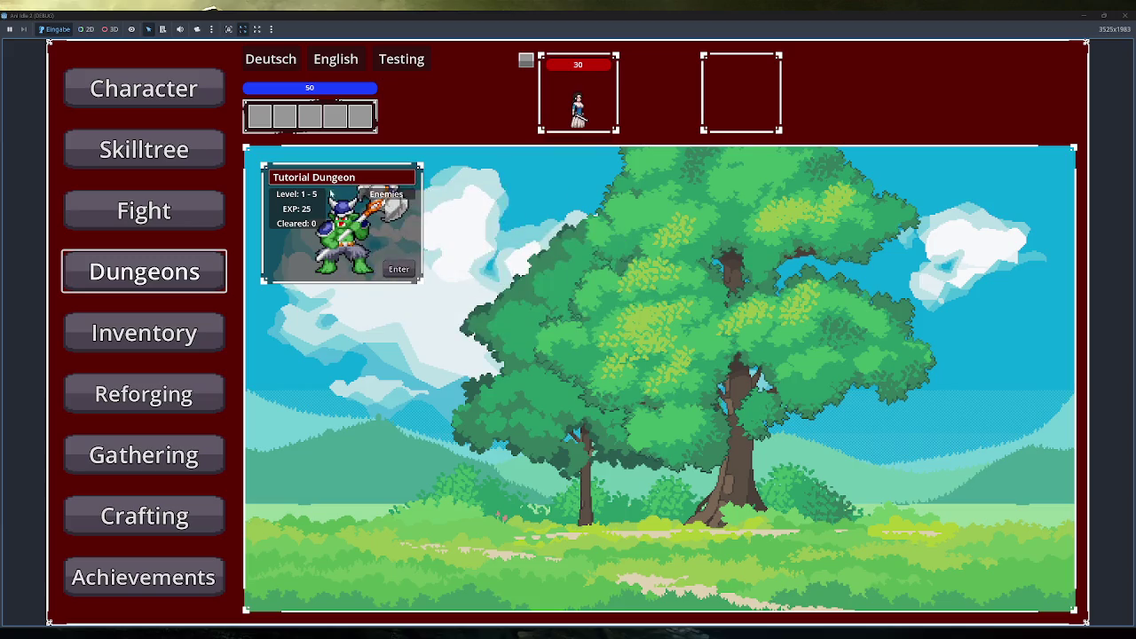
pyautogui.moveTo(367, 206)
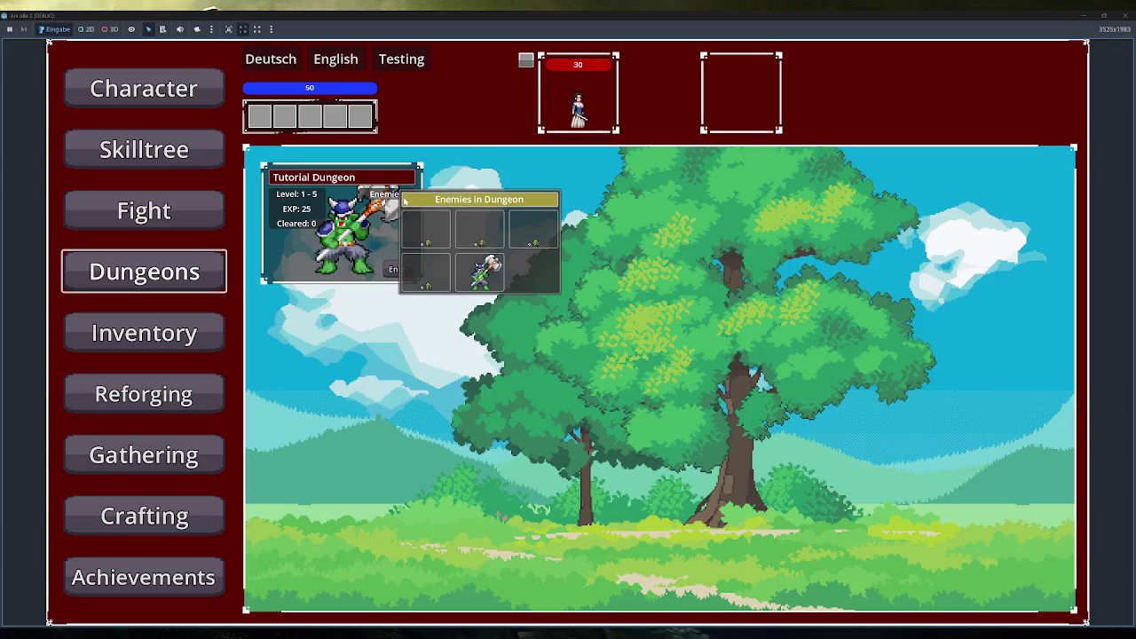
pyautogui.moveTo(407, 194)
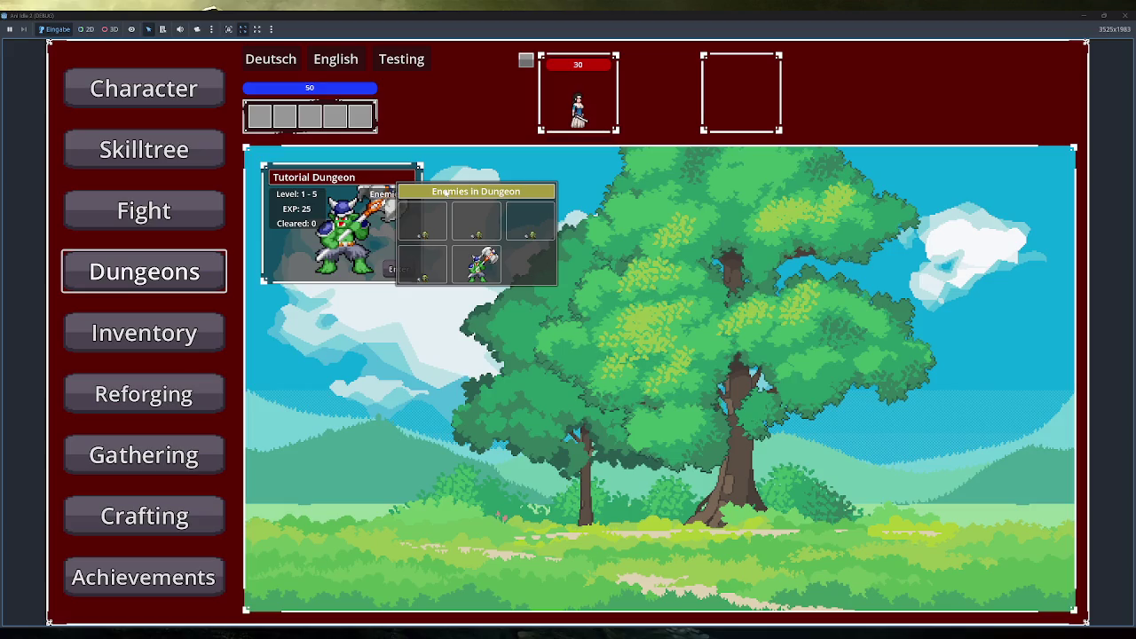
pyautogui.click(1126, 15)
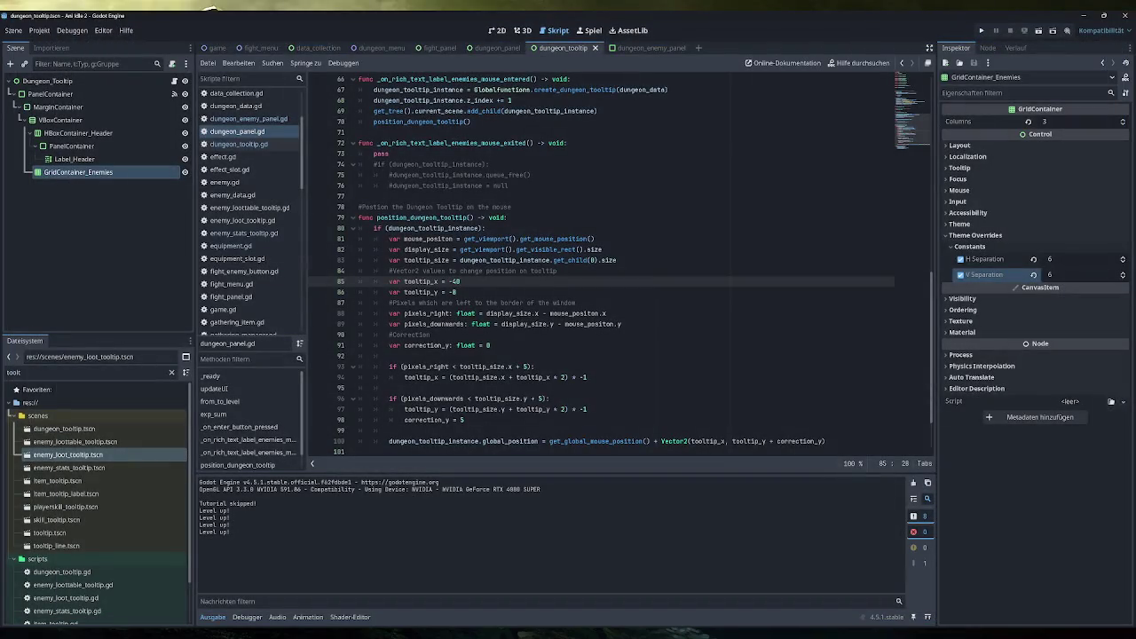
# Set tooltip_y to -10, rerun the game, skip the tutorial, and go to Dungeons
pyautogui.press('Down')
pyautogui.press('BackSpace')
pyautogui.write('10')
pyautogui.press('Escape')
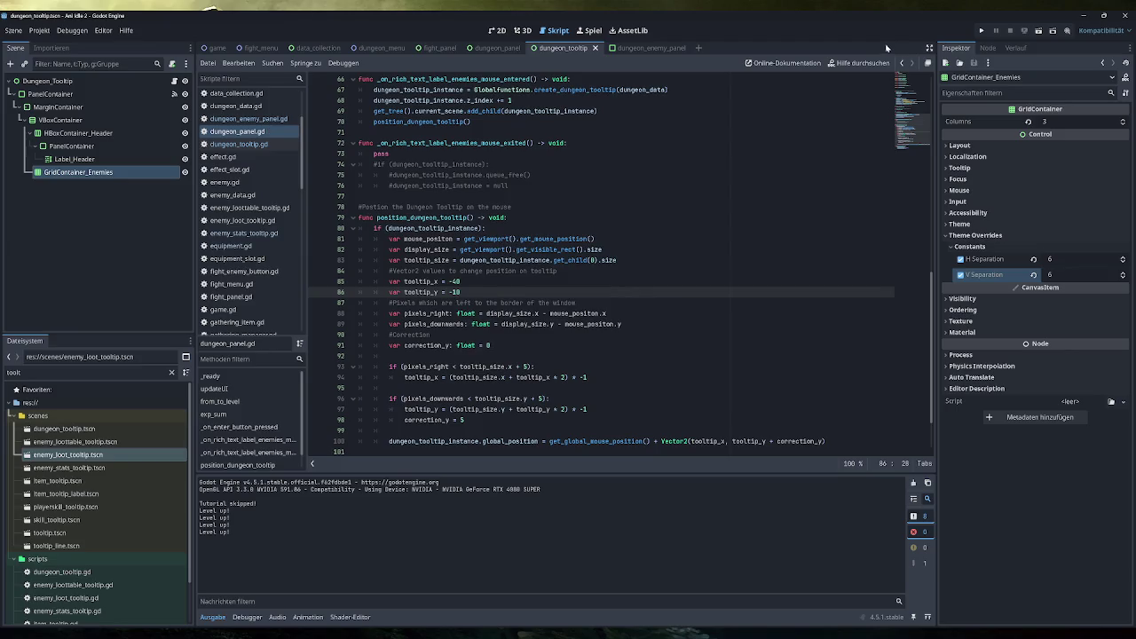
pyautogui.click(981, 31)
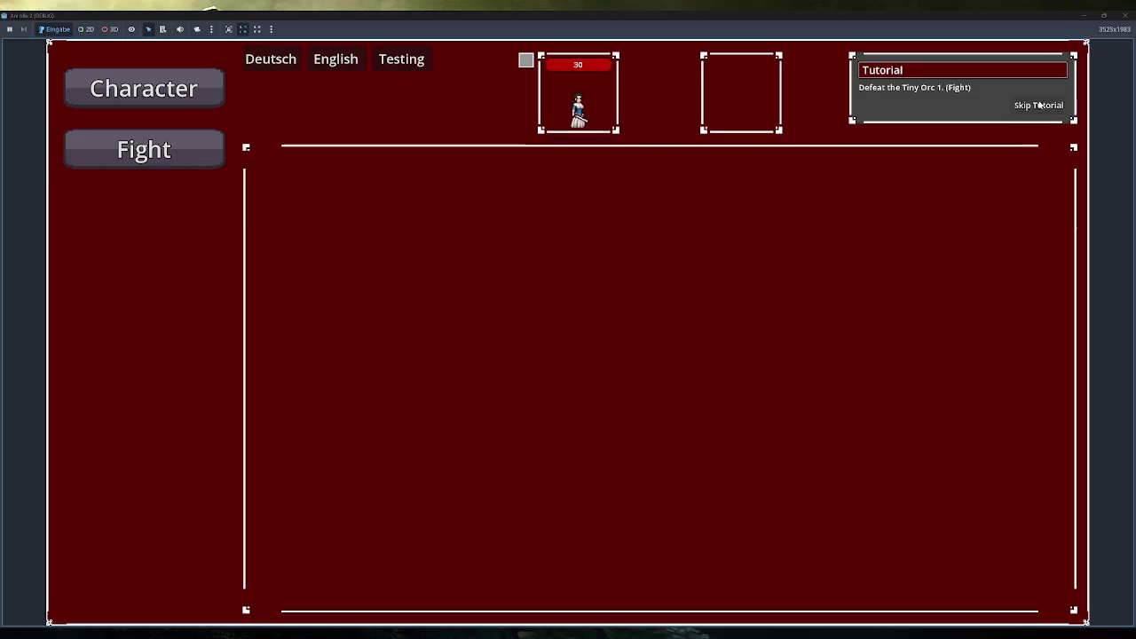
pyautogui.click(1036, 105)
pyautogui.click(132, 289)
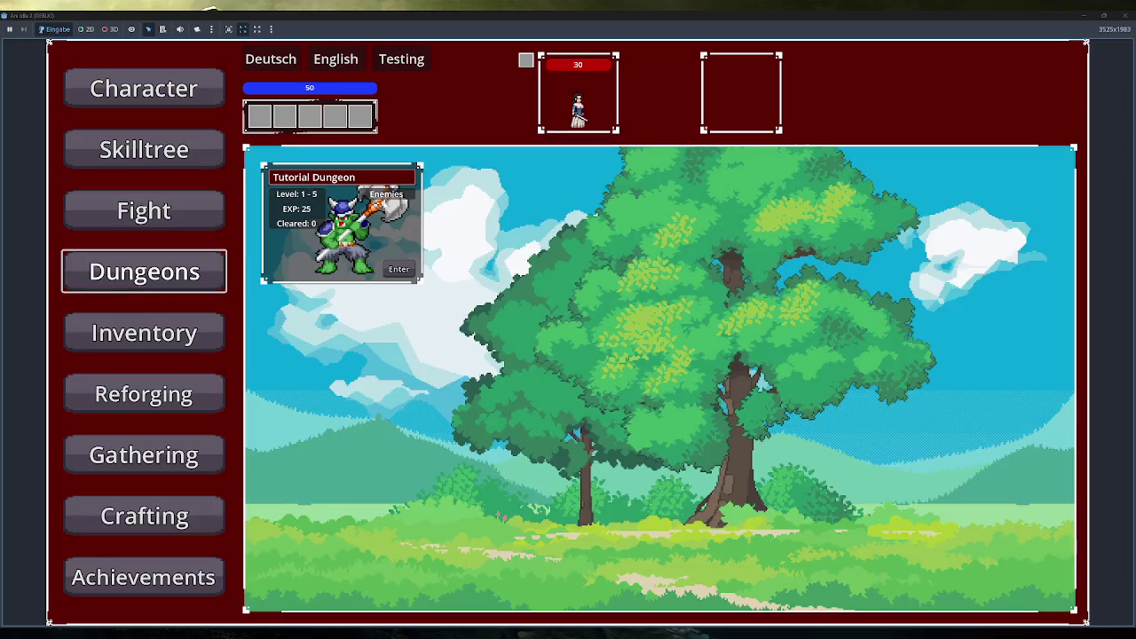
pyautogui.moveTo(387, 201)
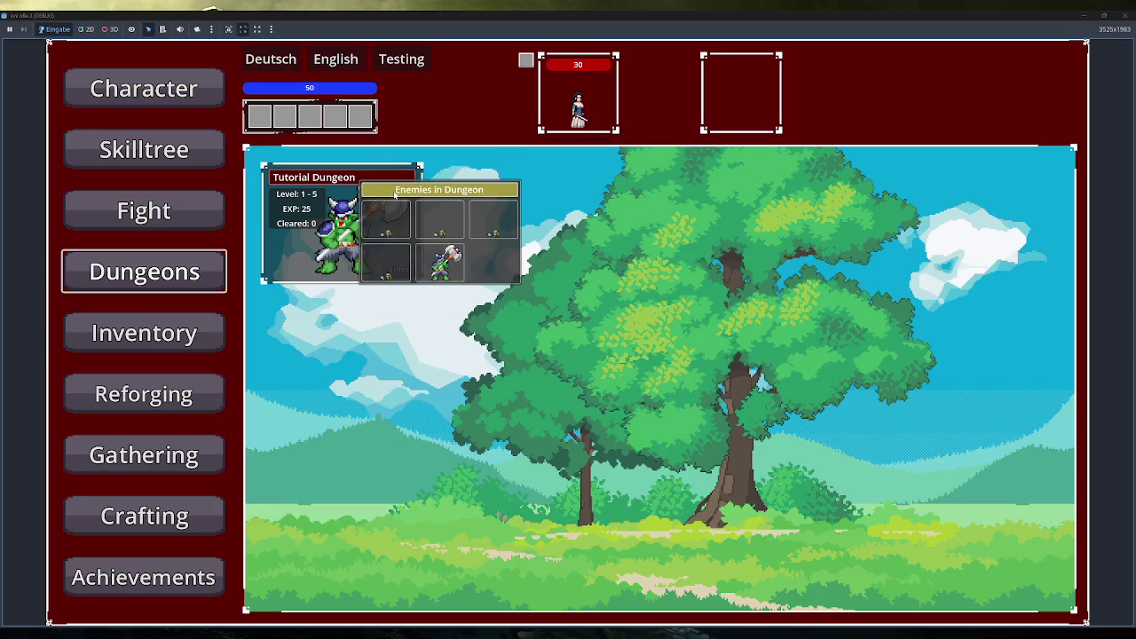
pyautogui.moveTo(411, 216)
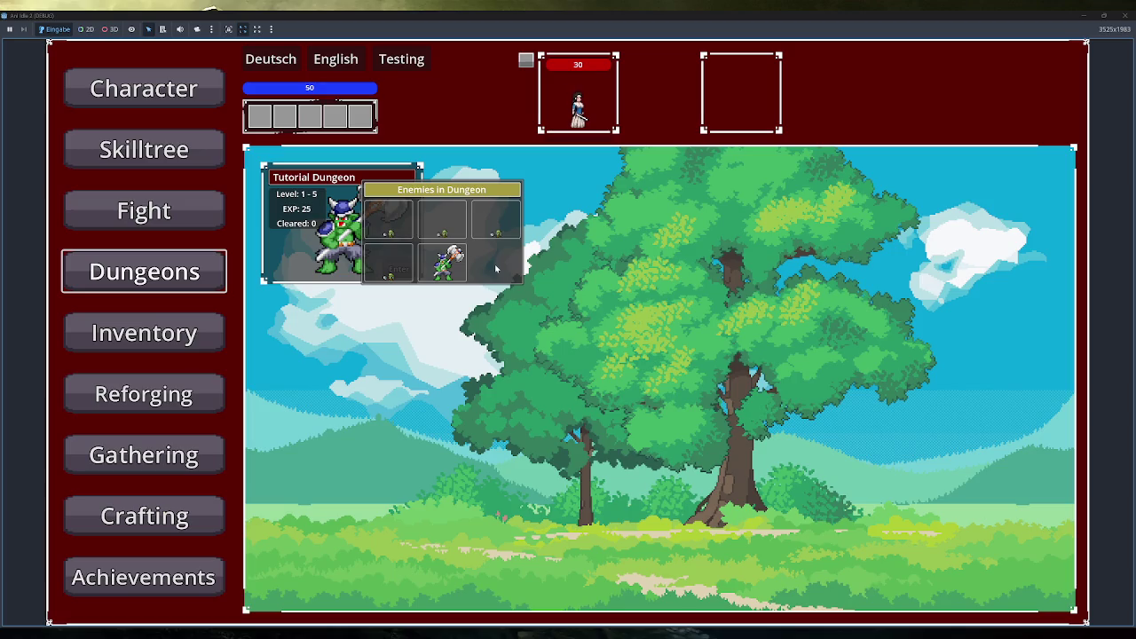
pyautogui.moveTo(448, 263)
pyautogui.moveTo(486, 232)
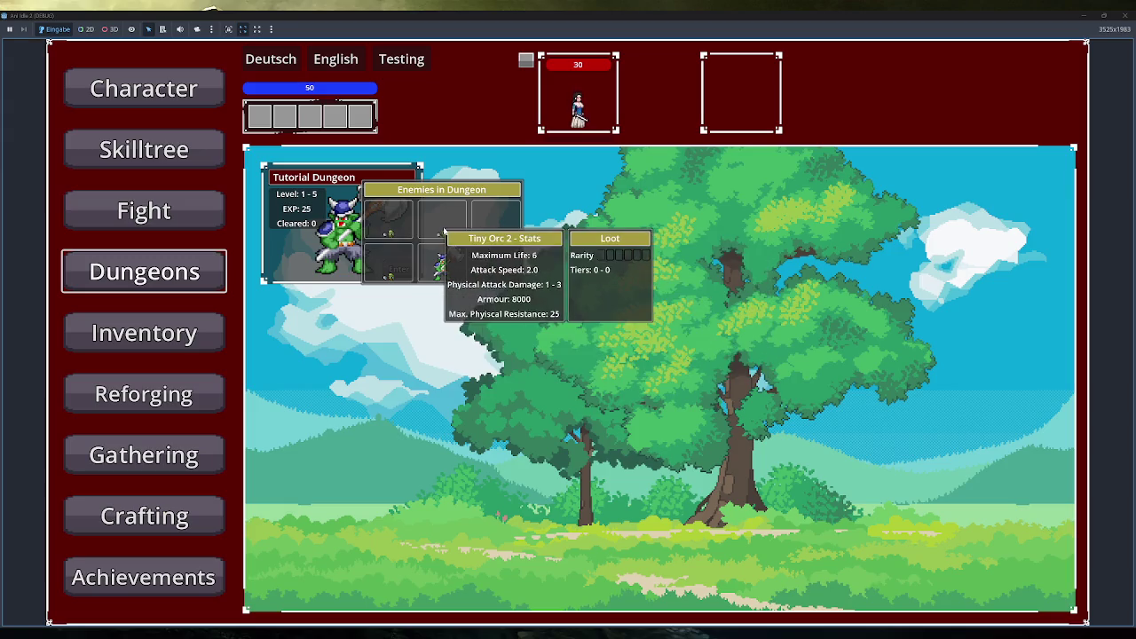
pyautogui.moveTo(451, 229)
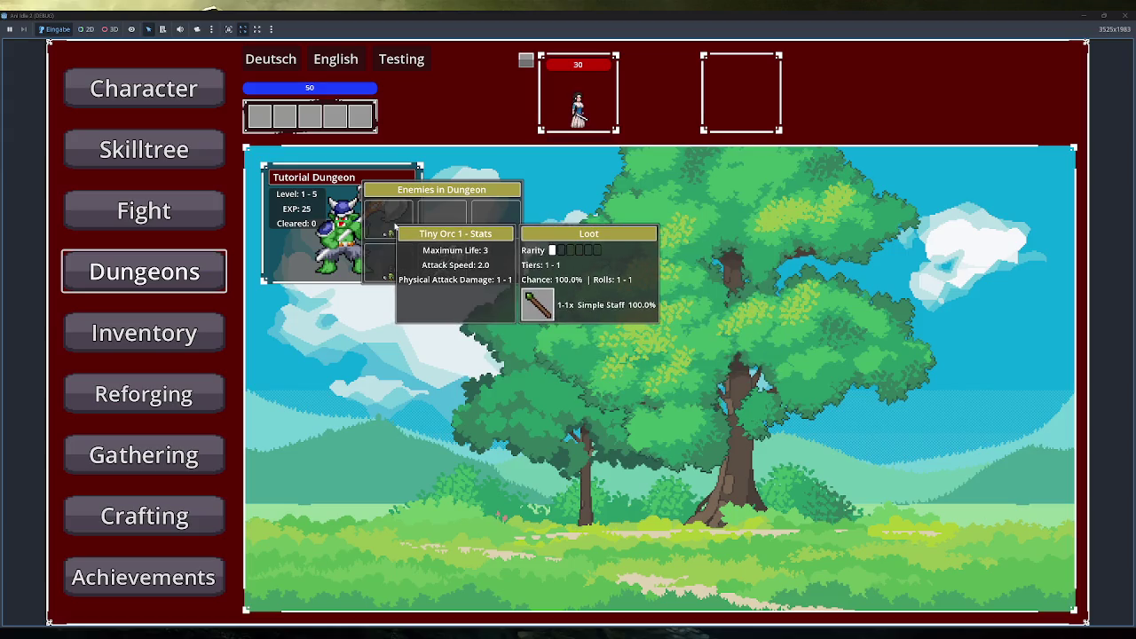
pyautogui.moveTo(394, 262)
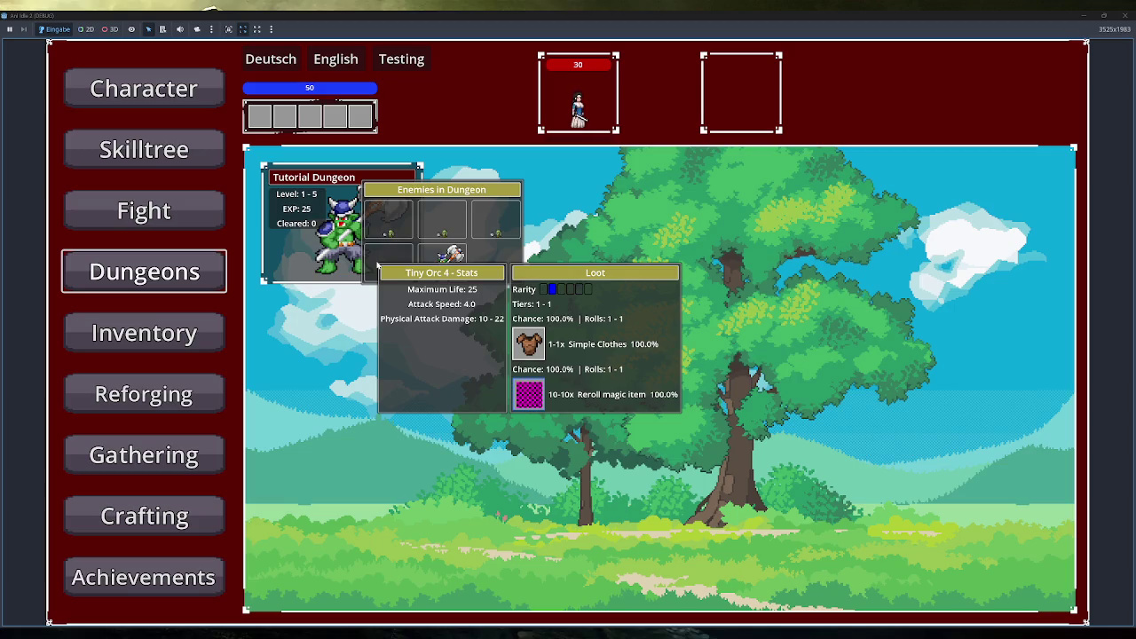
pyautogui.hotkey('alt', 'Tab')
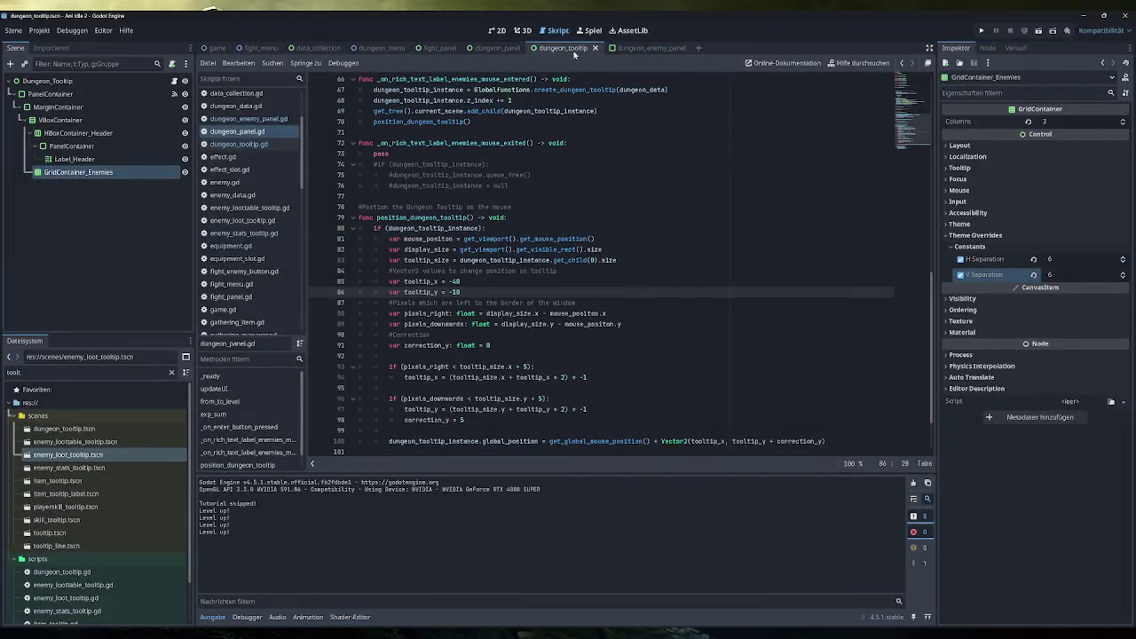
# Clear the 'toolt' filter in the FileSystem dock
pyautogui.scroll(-2, 111, 513)
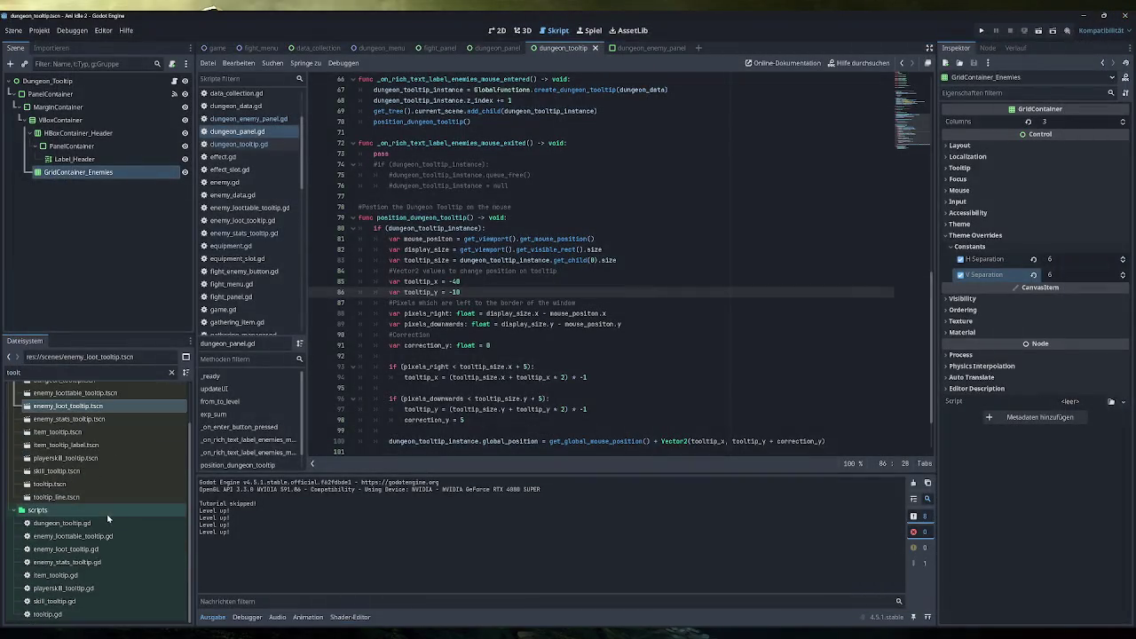
pyautogui.click(88, 371)
pyautogui.hotkey('ctrl', 'a')
pyautogui.press('BackSpace')
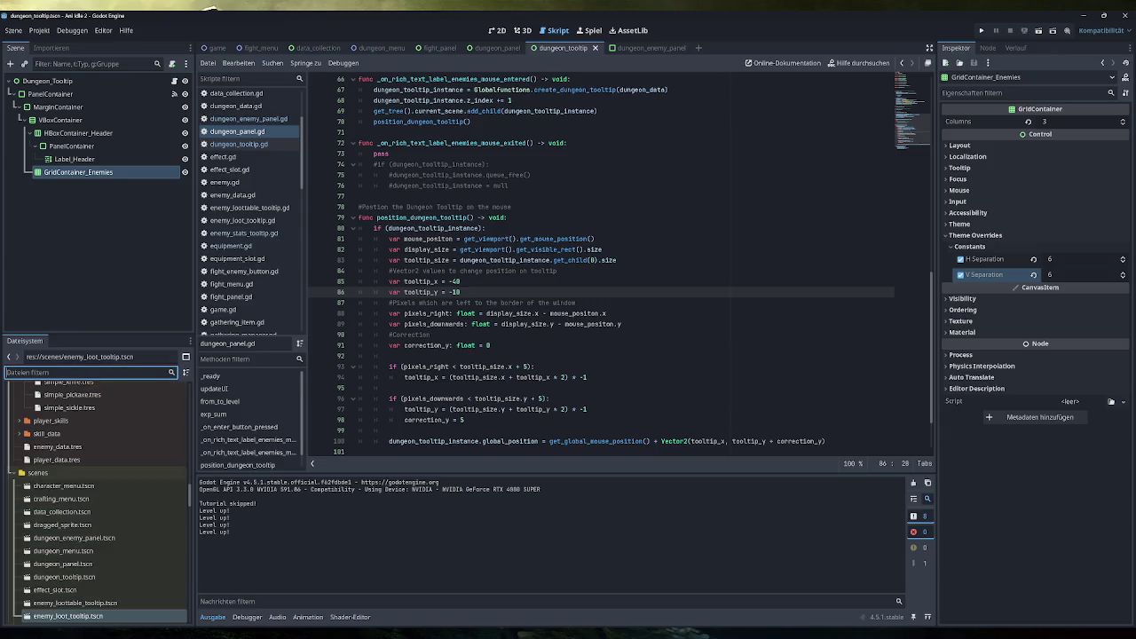
# Inspect h_box_container.tscn's container sizing, close it, and open enemy_stats_tooltip.tscn instead
pyautogui.scroll(-6, 93, 505)
pyautogui.scroll(-1, 74, 559)
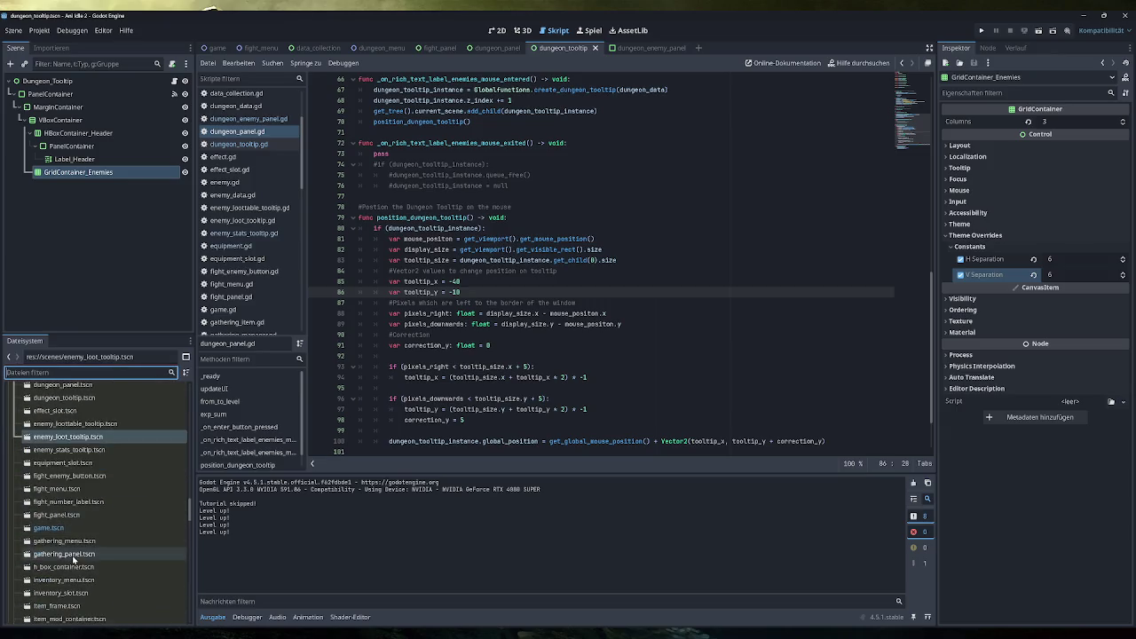
pyautogui.doubleClick(71, 567)
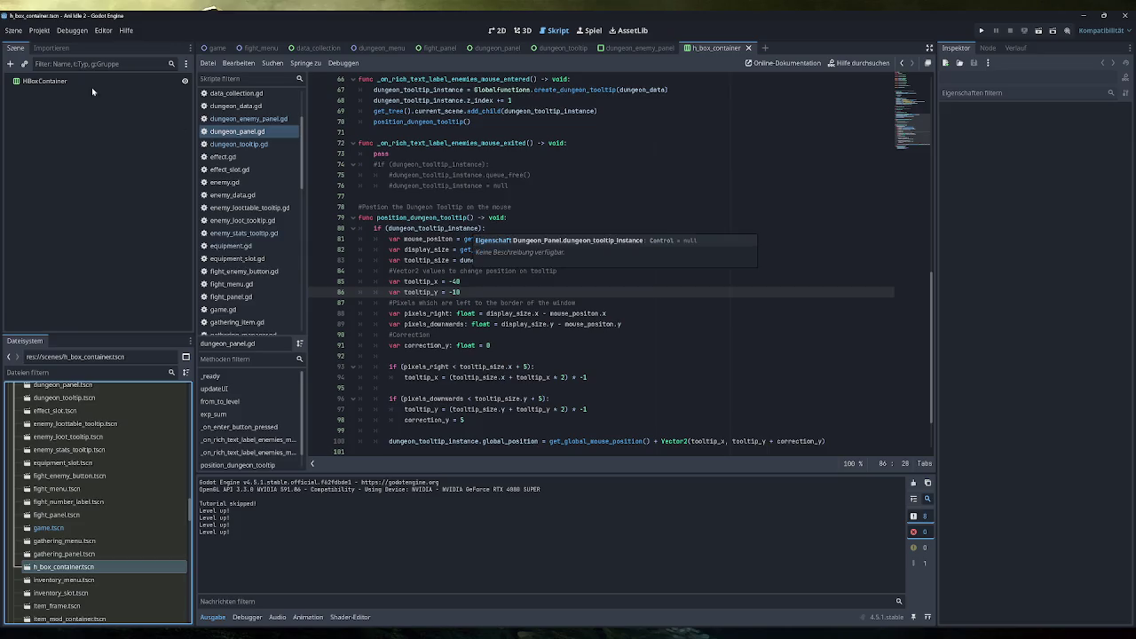
pyautogui.click(91, 81)
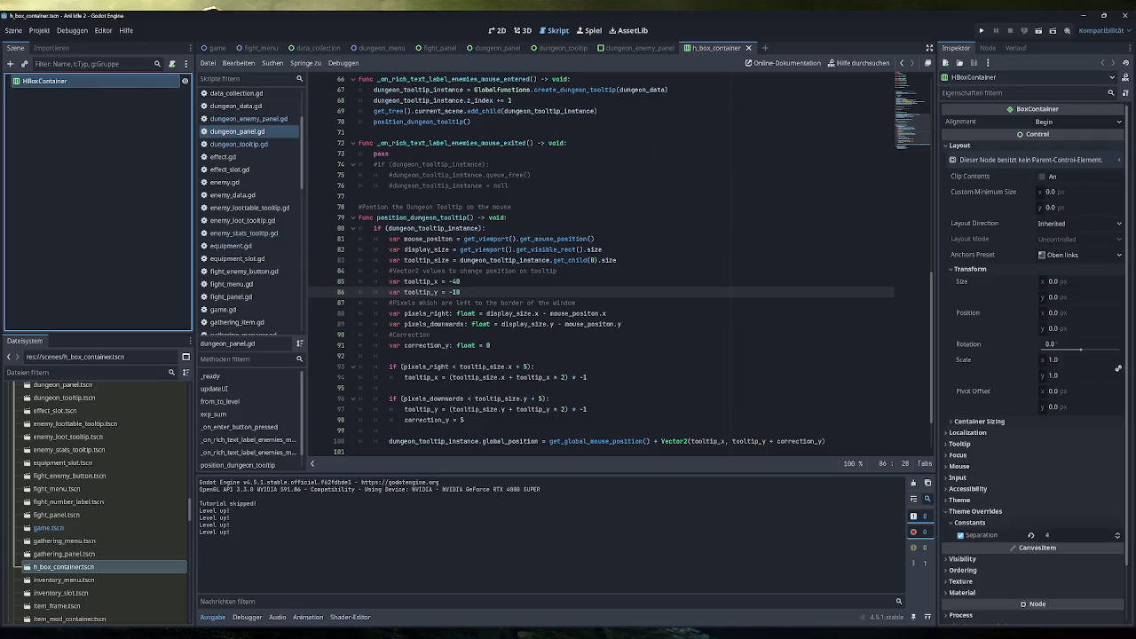
pyautogui.click(1005, 423)
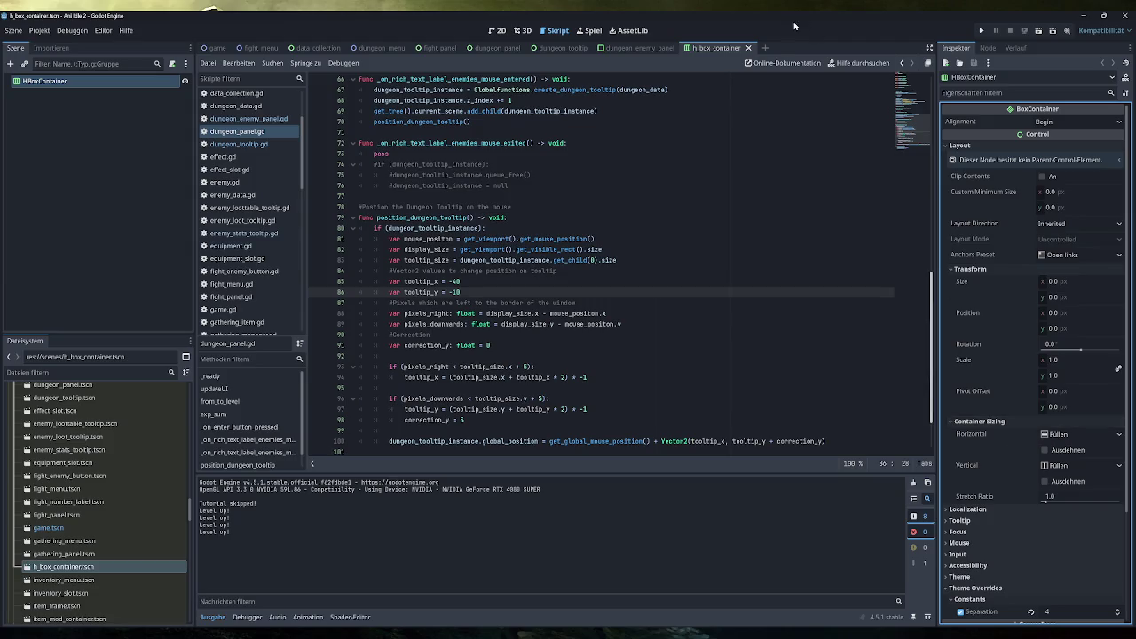
pyautogui.click(749, 47)
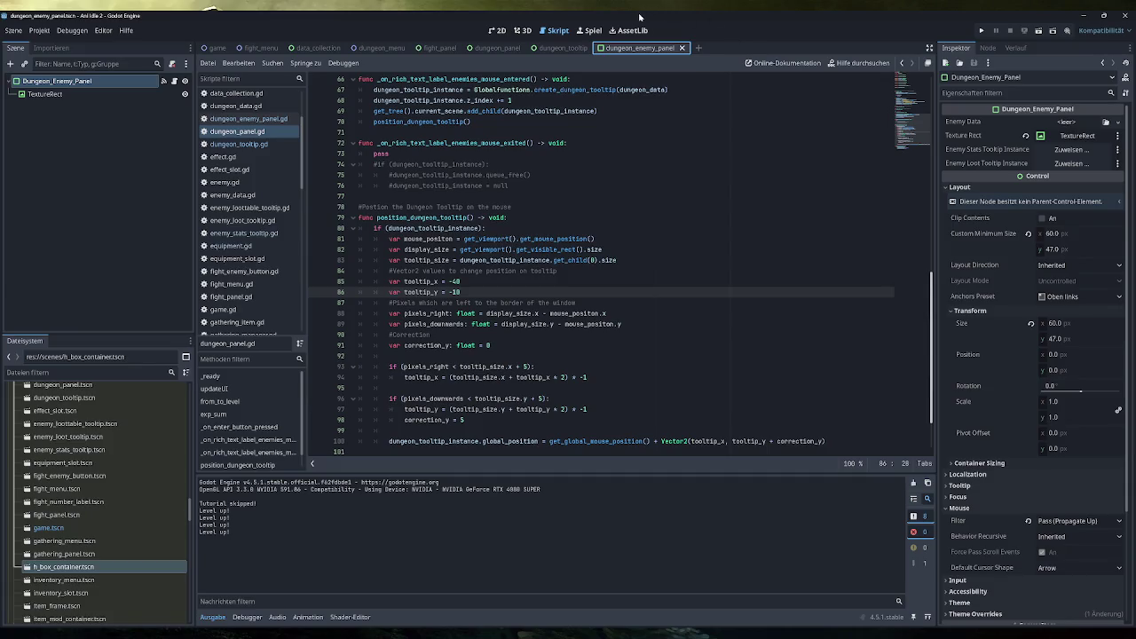
pyautogui.doubleClick(87, 450)
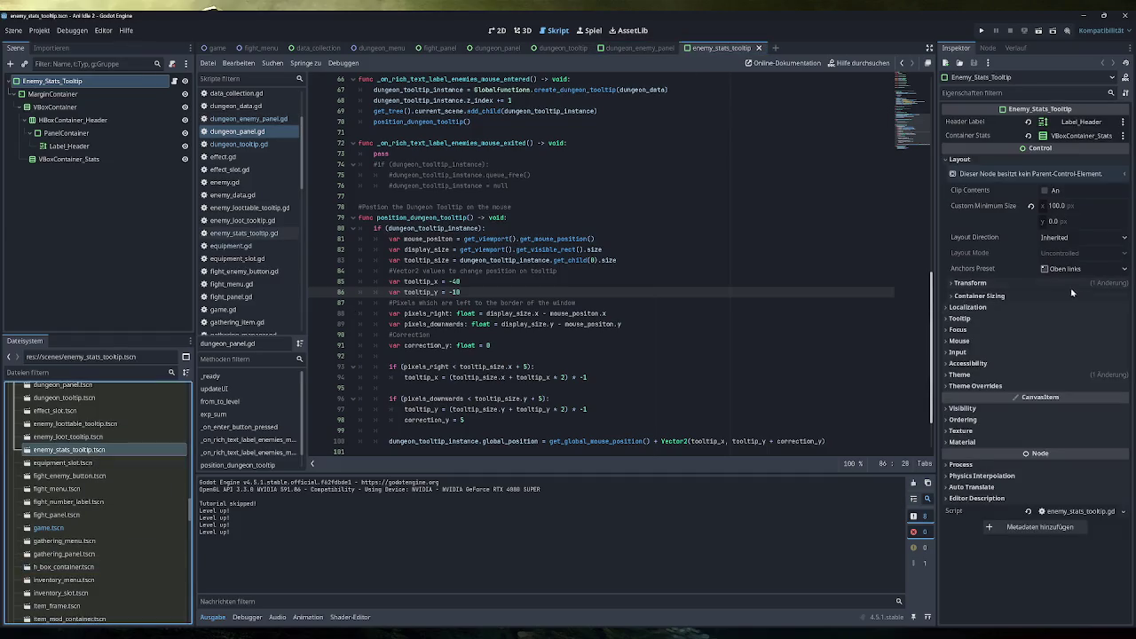
# Change Enemy_Stats_Tooltip's vertical container sizing from Fill to Shrink Begin and run the project
pyautogui.click(1057, 296)
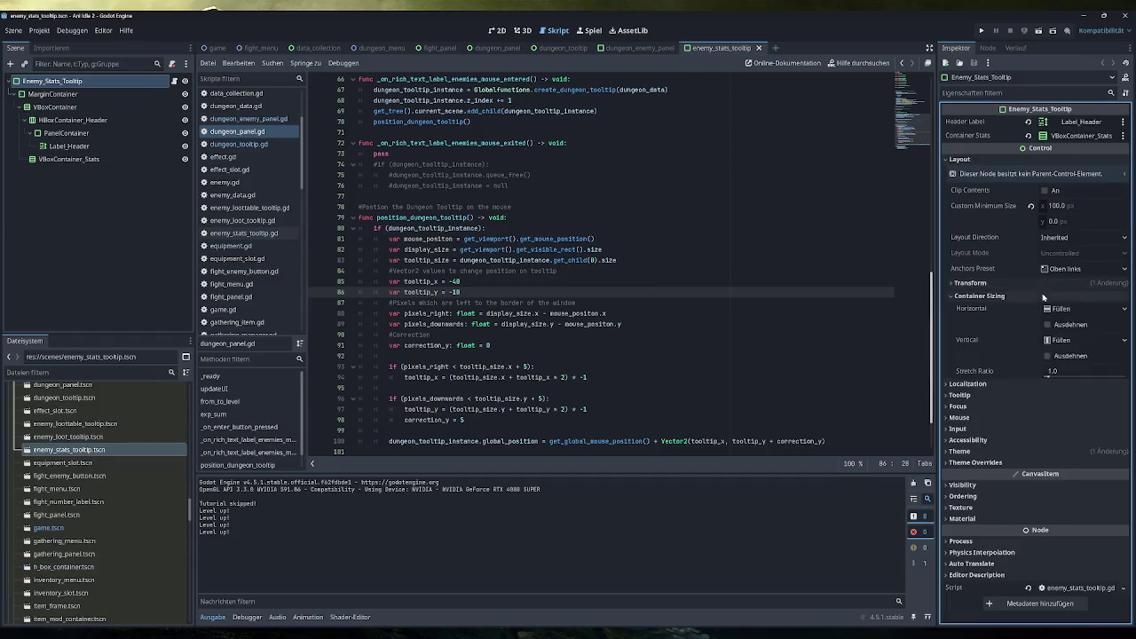
pyautogui.click(1088, 341)
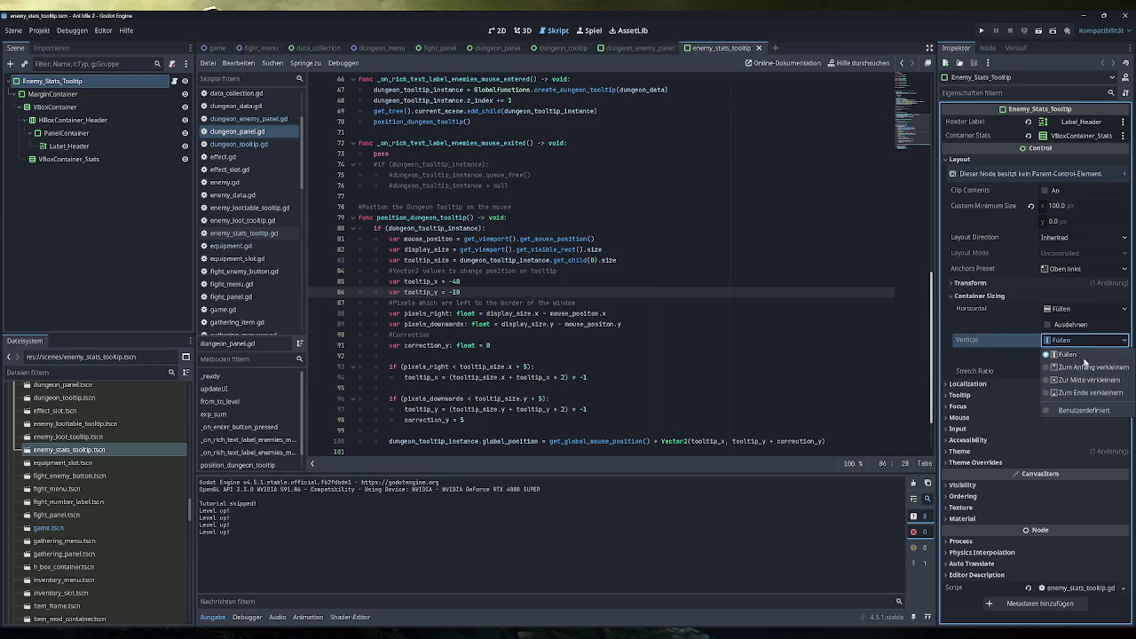
pyautogui.click(1083, 367)
pyautogui.click(982, 31)
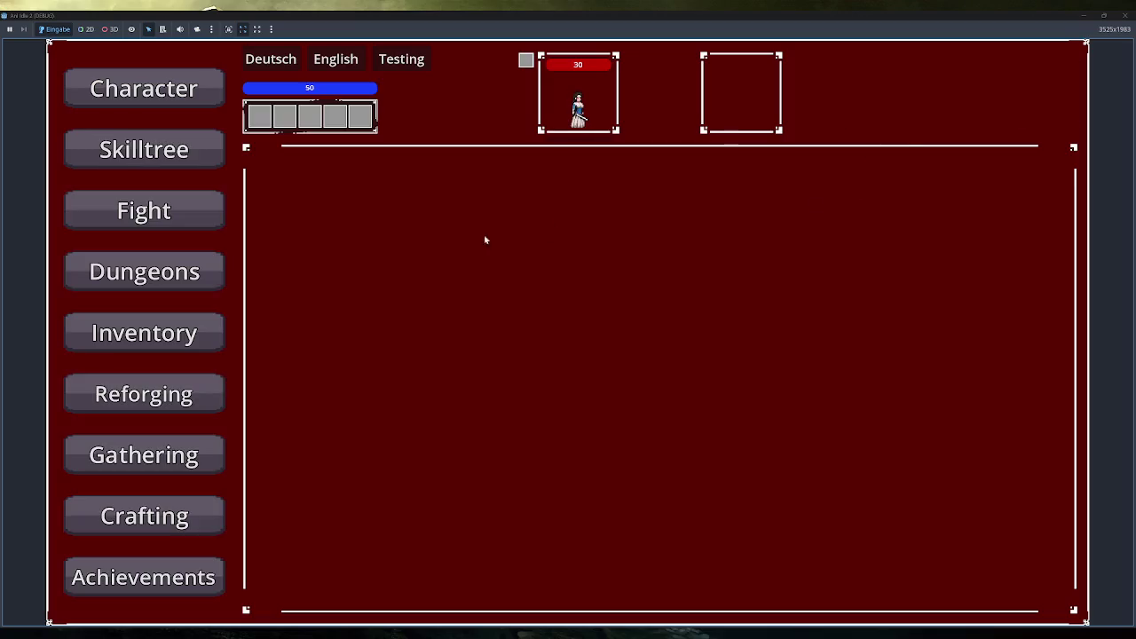
# Check the Tiny Orc 3 and Orc Boss stat tooltips on the Dungeons screen, then close the game
pyautogui.click(195, 275)
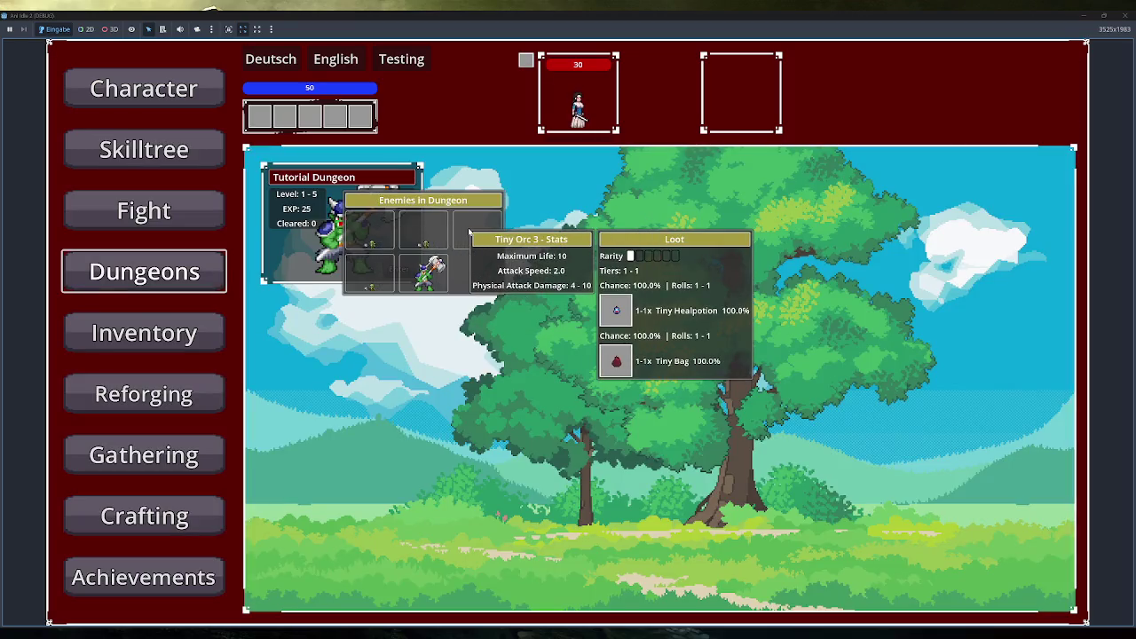
pyautogui.moveTo(431, 283)
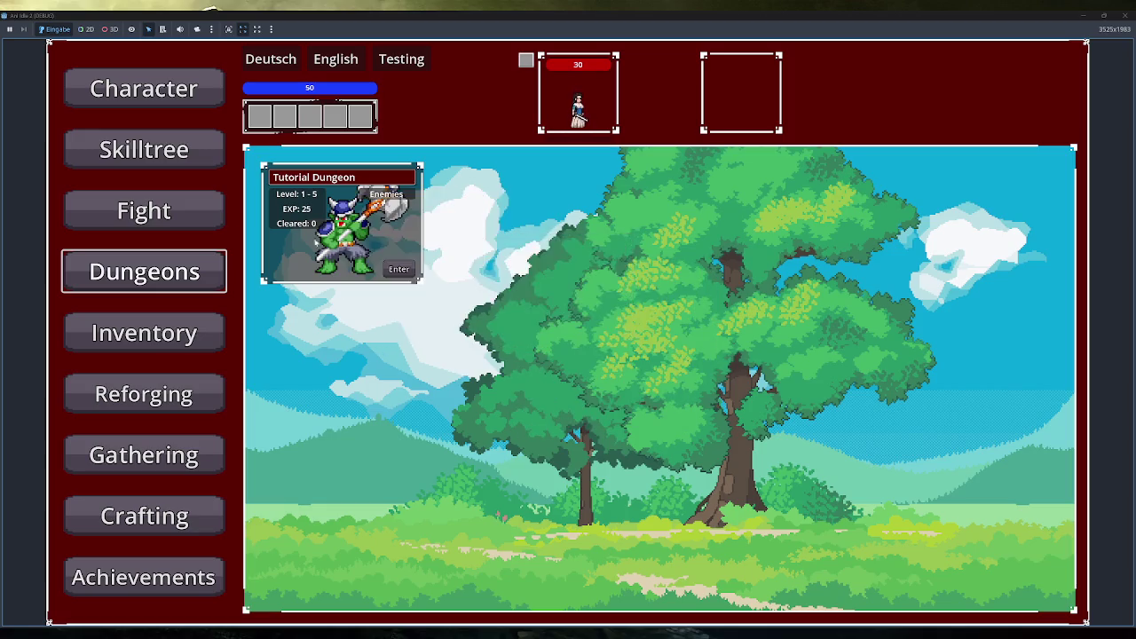
pyautogui.click(144, 210)
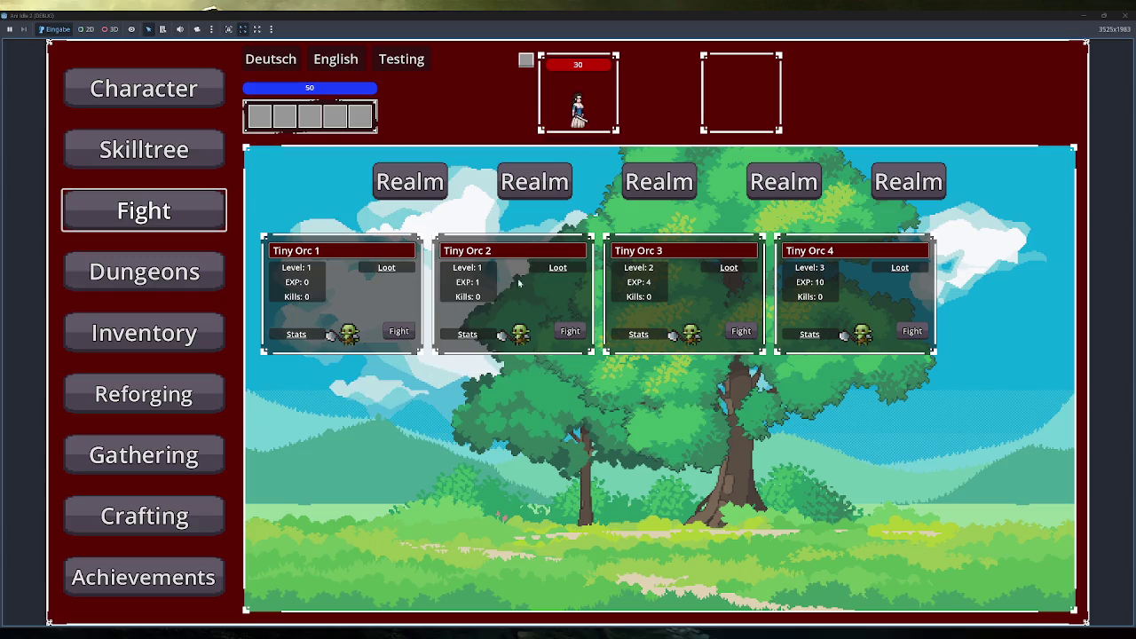
pyautogui.click(1124, 15)
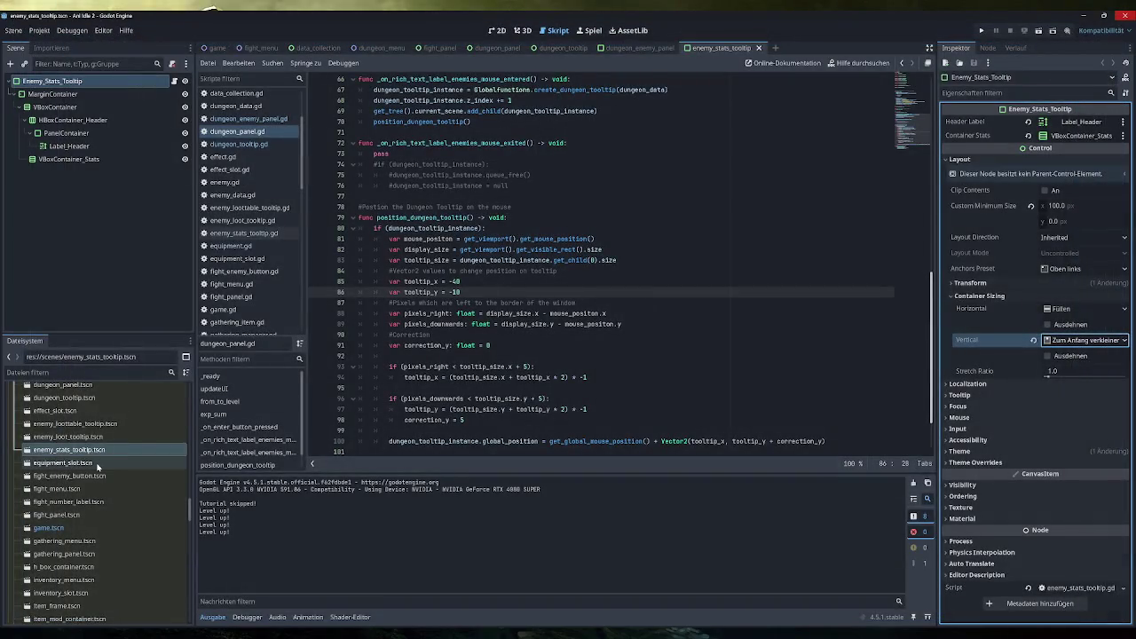
# Set Enemy_Loot_Tooltip's vertical container sizing to Shrink Begin, save the scene, and run the game
pyautogui.doubleClick(68, 437)
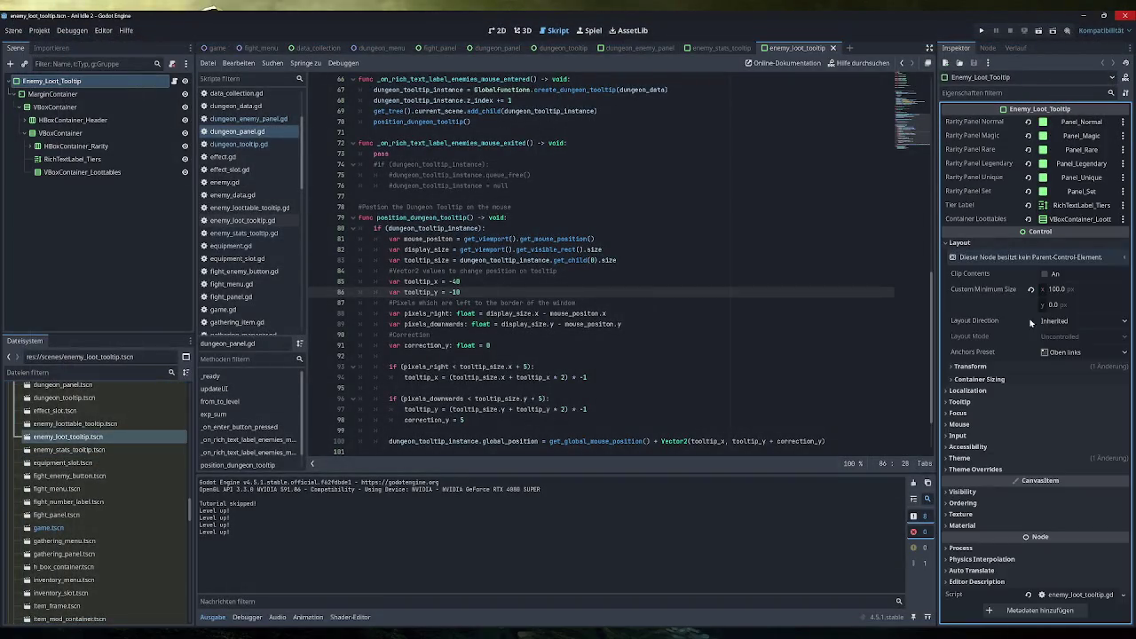
pyautogui.click(985, 379)
pyautogui.click(1070, 440)
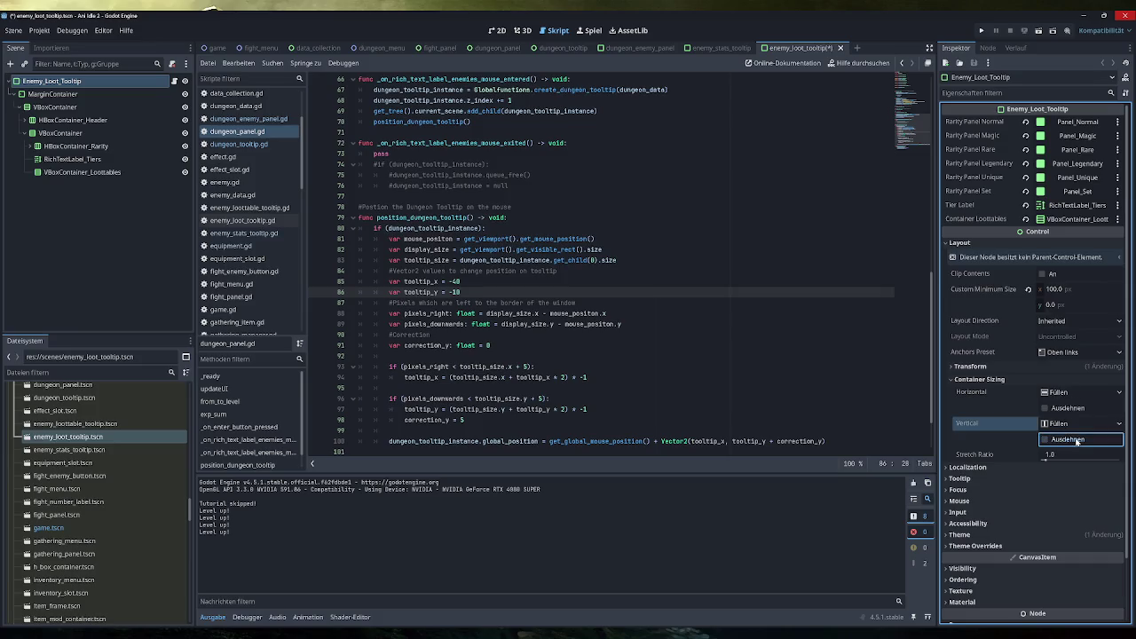
pyautogui.click(1079, 424)
pyautogui.click(1076, 452)
pyautogui.hotkey('ctrl', 's')
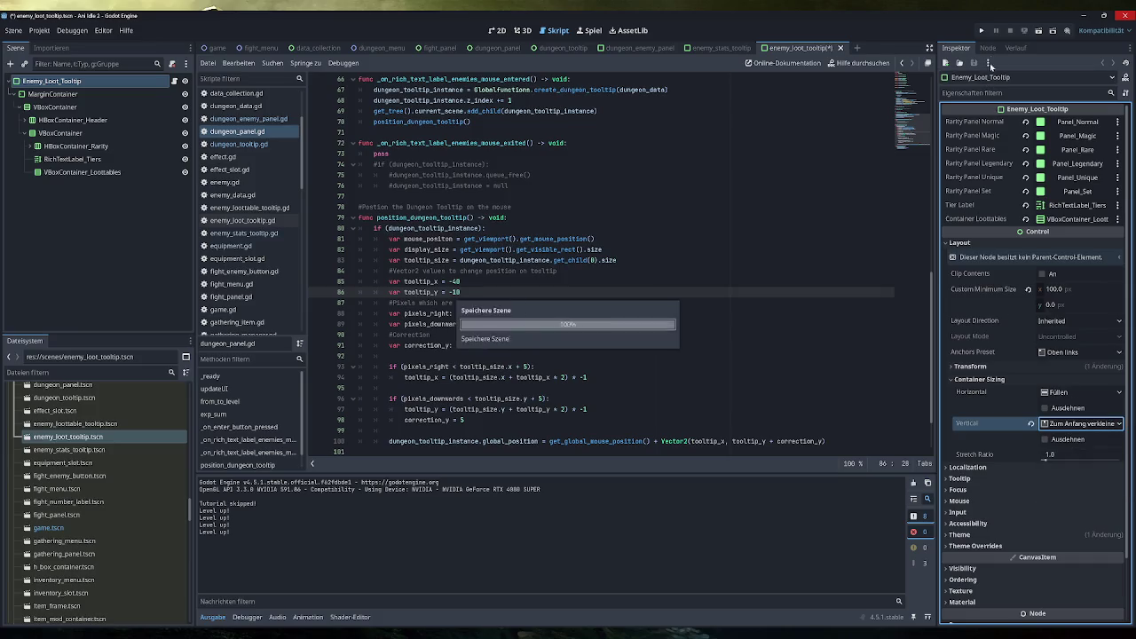
pyautogui.click(982, 32)
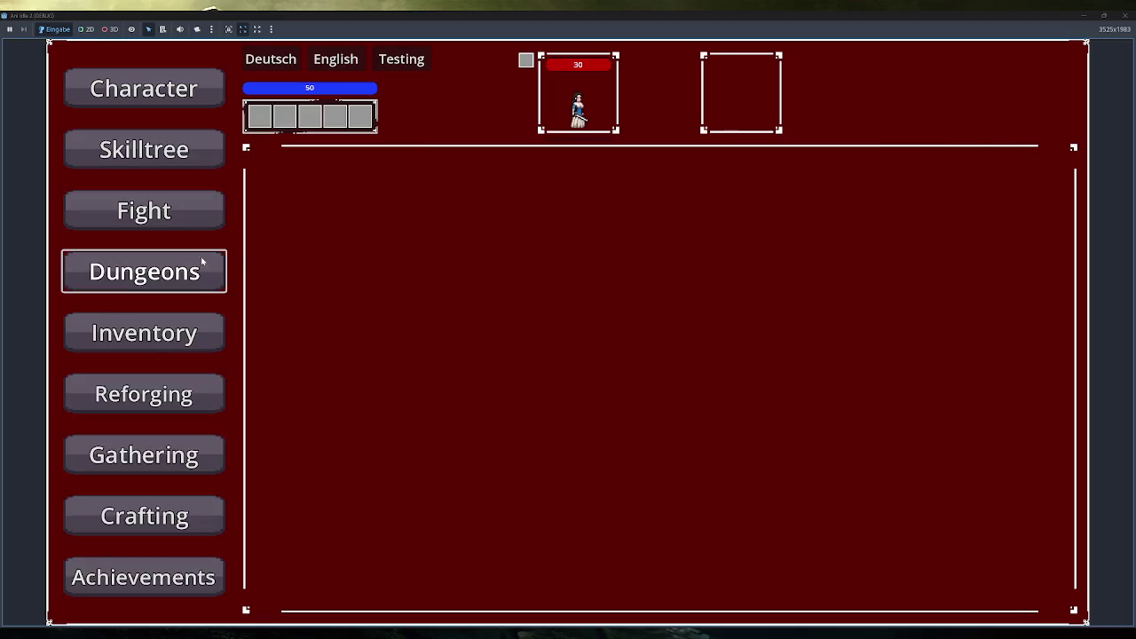
pyautogui.click(203, 262)
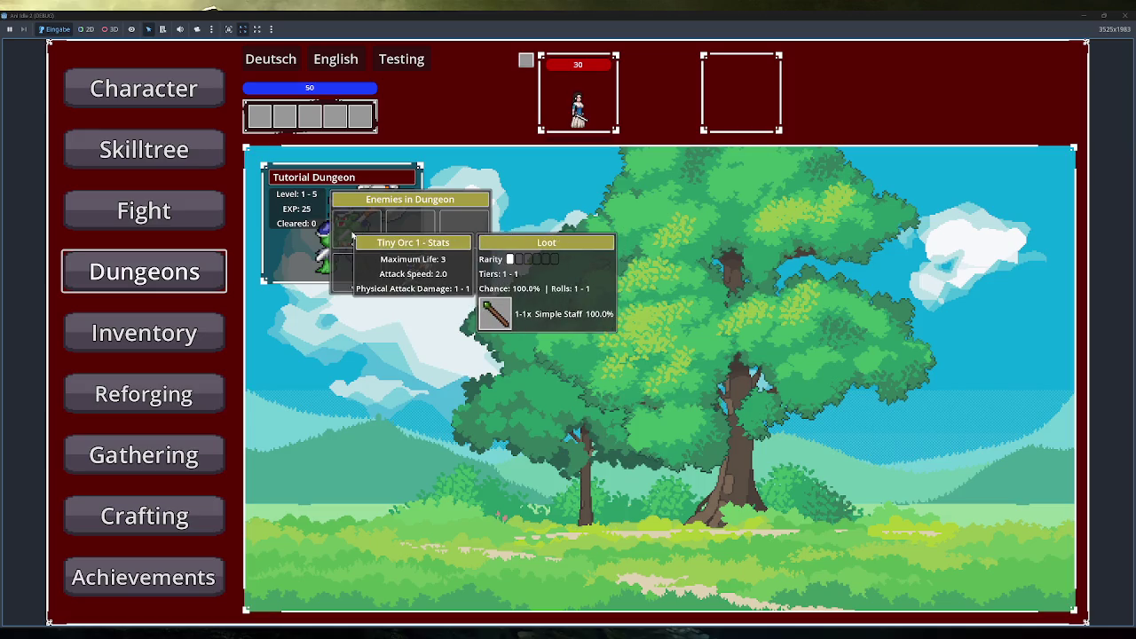
pyautogui.moveTo(420, 261)
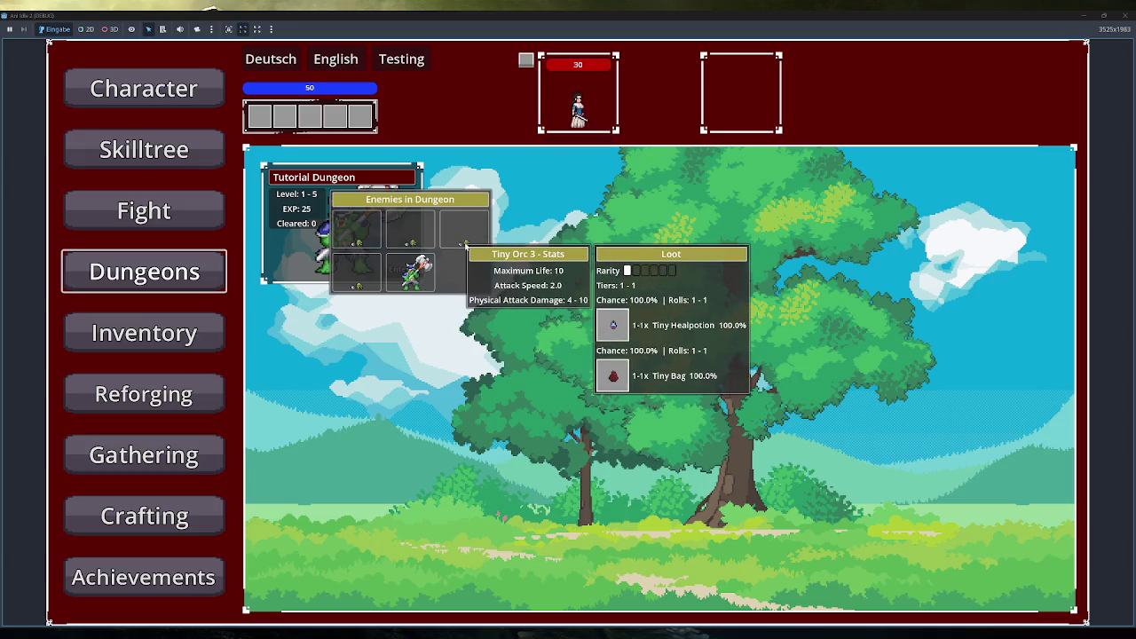
pyautogui.moveTo(344, 282)
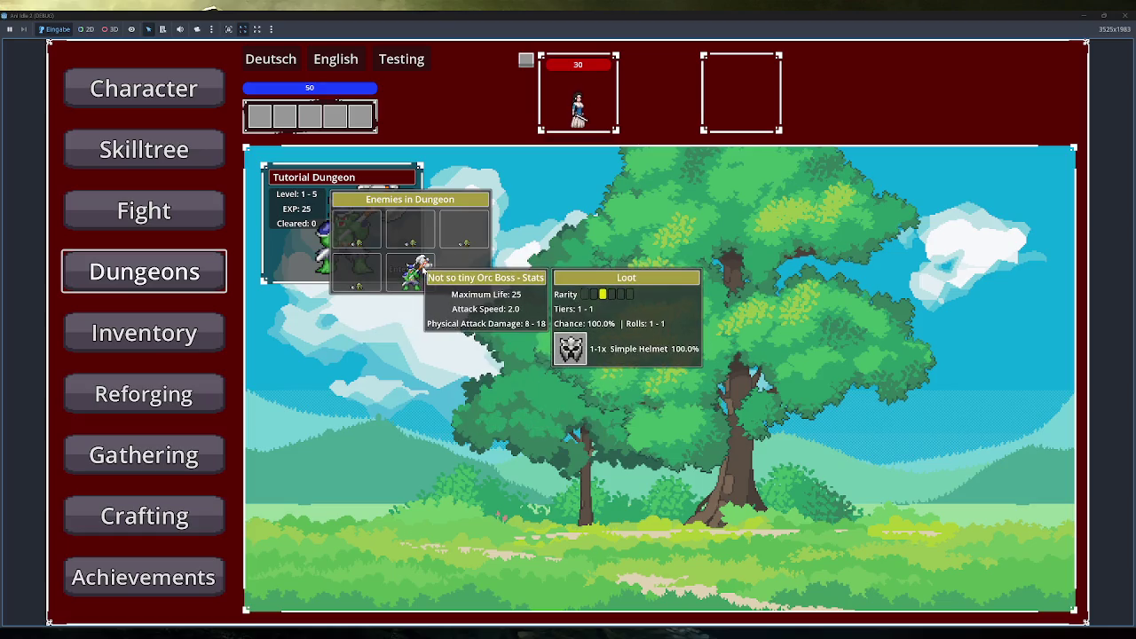
pyautogui.moveTo(413, 283)
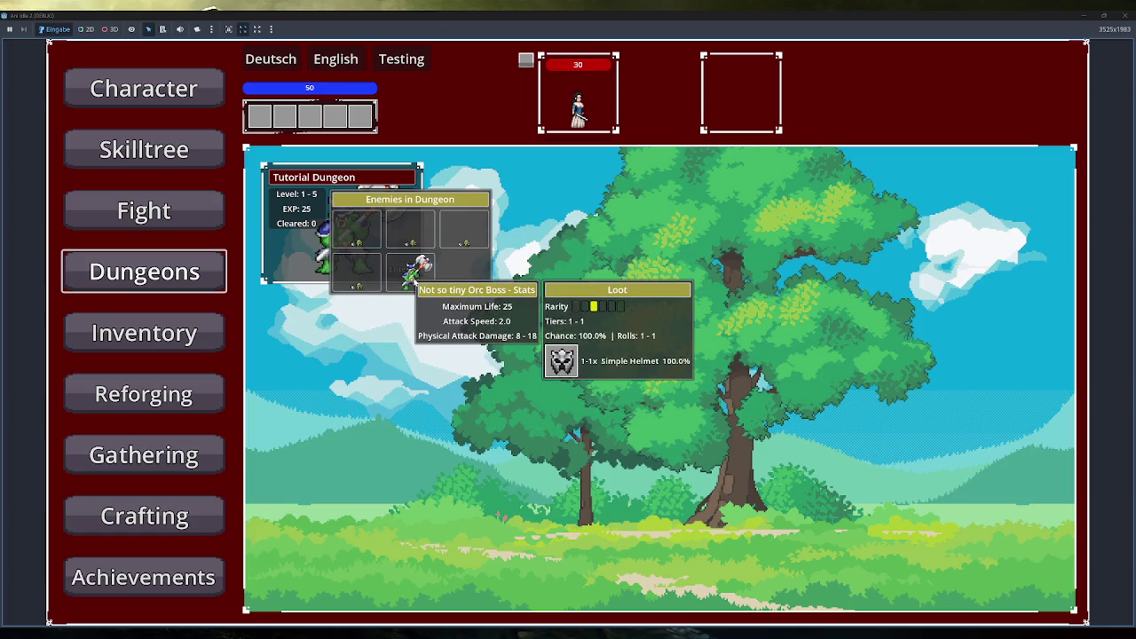
pyautogui.moveTo(346, 235)
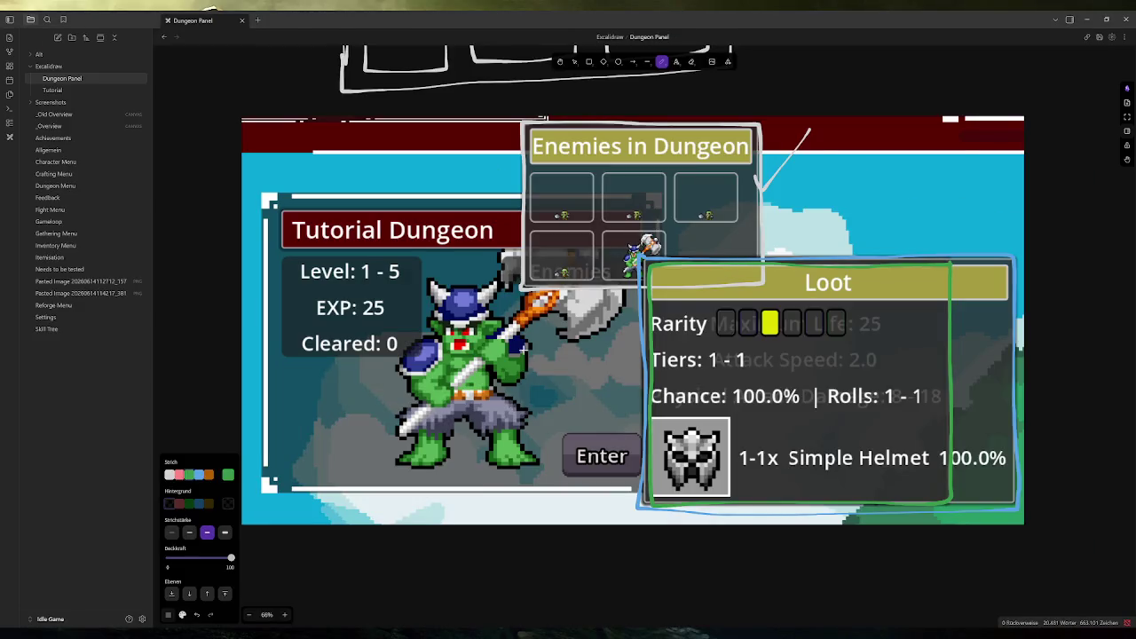
# Delete the Dungeon Panel Excalidraw note and confirm removing its pasted image attachments
pyautogui.scroll(-5, 524, 349)
pyautogui.scroll(-5, 478, 337)
pyautogui.scroll(3, 610, 381)
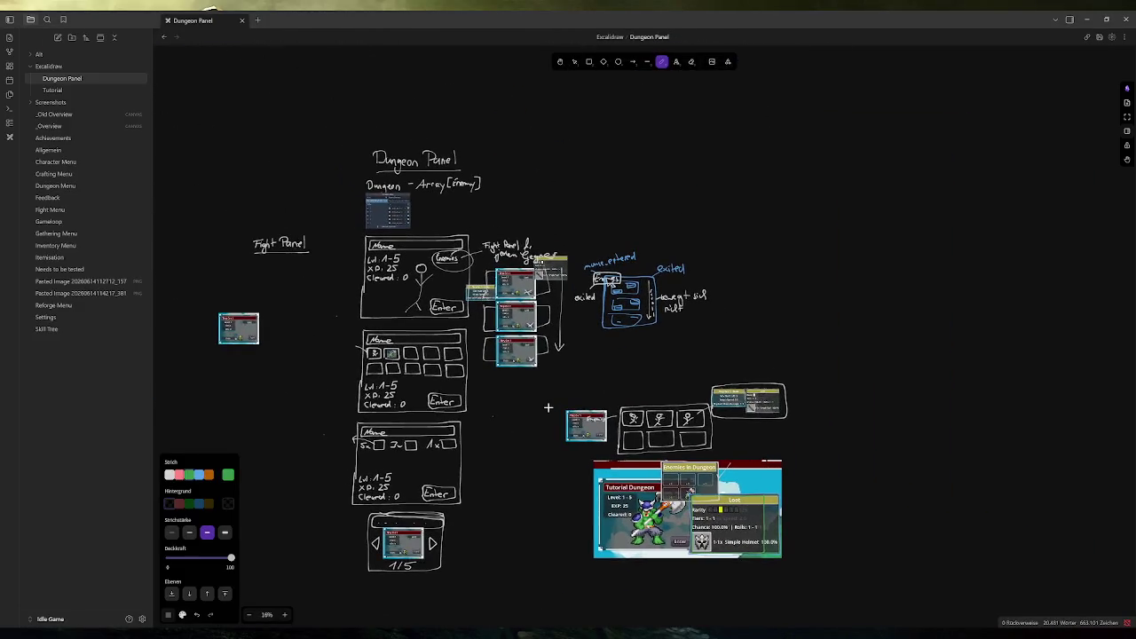
pyautogui.scroll(3, 568, 388)
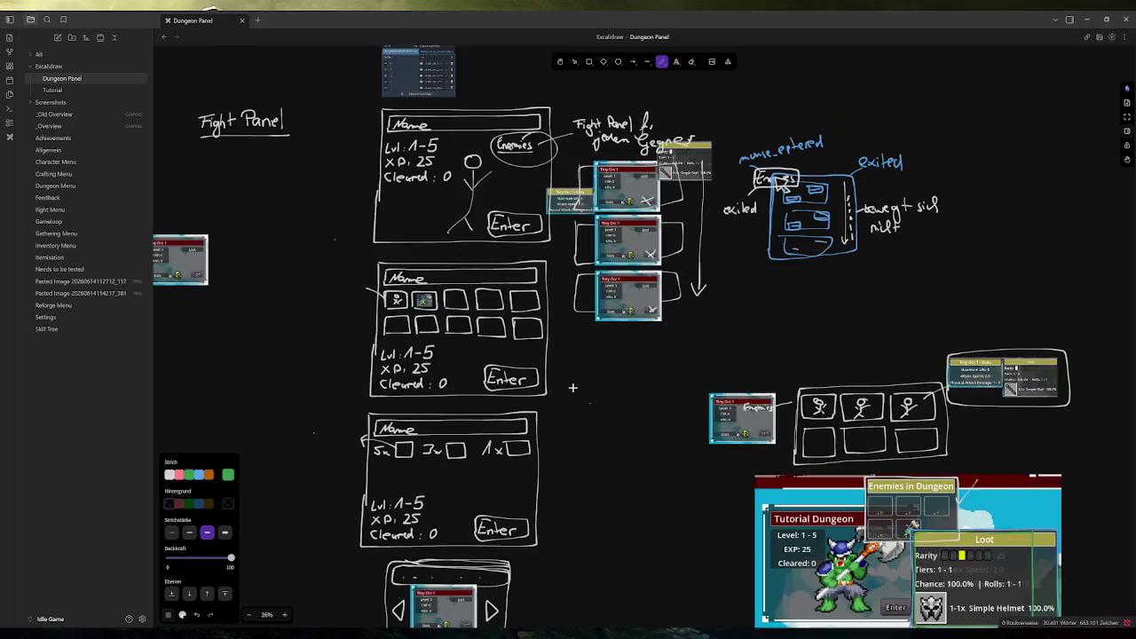
pyautogui.scroll(-1, 573, 388)
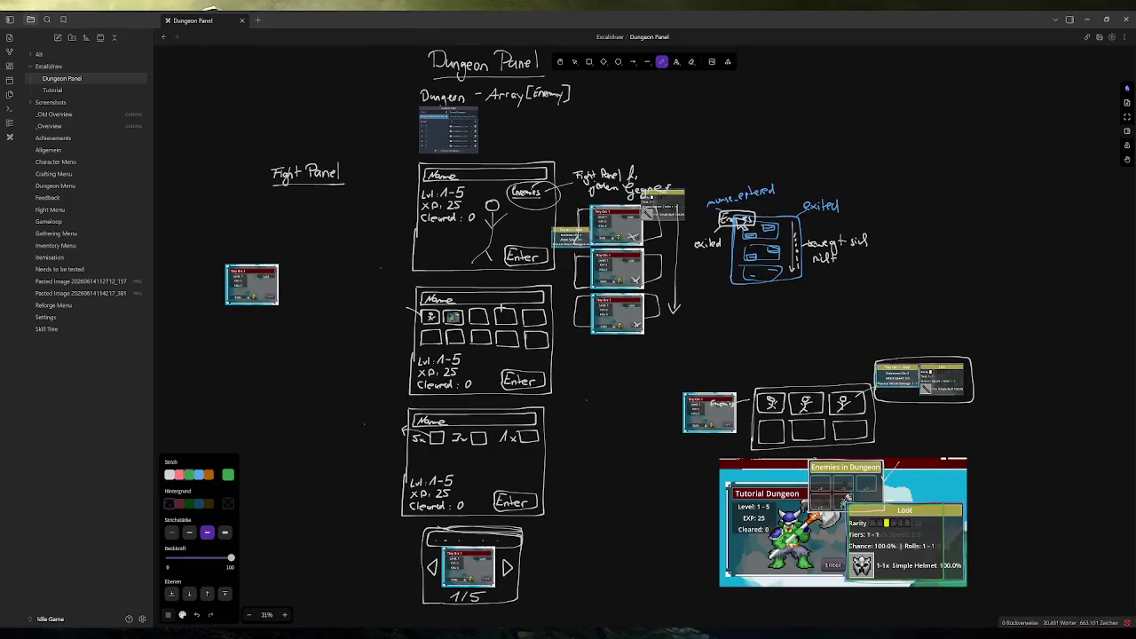
pyautogui.scroll(-1, 505, 315)
pyautogui.scroll(1, 503, 308)
pyautogui.scroll(-2, 502, 310)
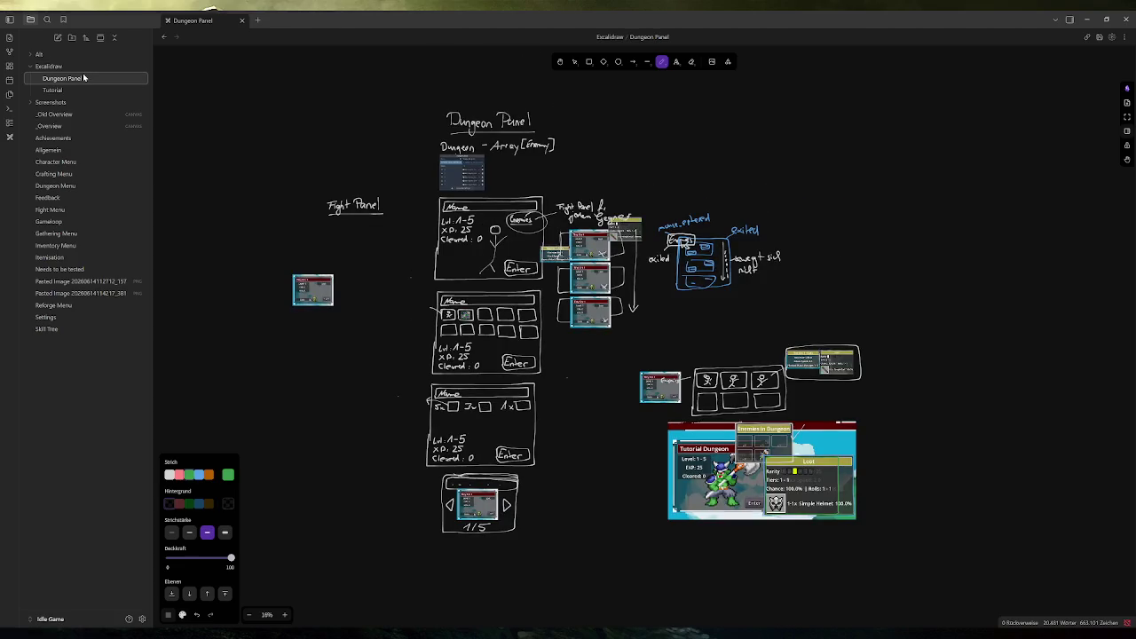
pyautogui.press('Delete')
pyautogui.click(626, 351)
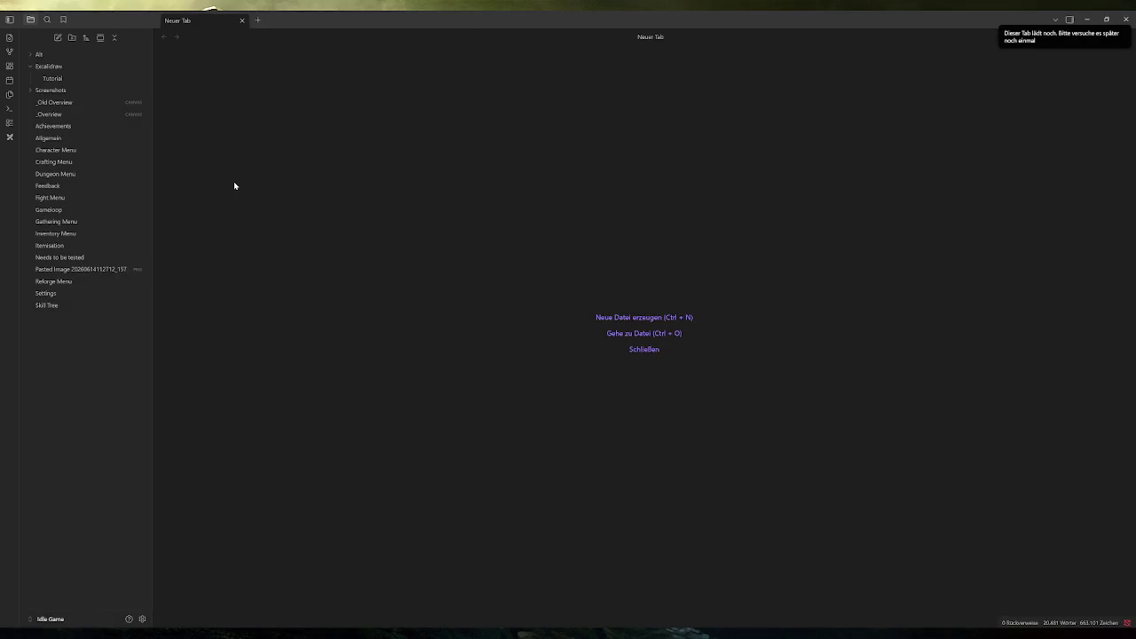
# View the Tutorial drawing and the _Overview canvas, then switch back to the Godot editor
pyautogui.click(59, 79)
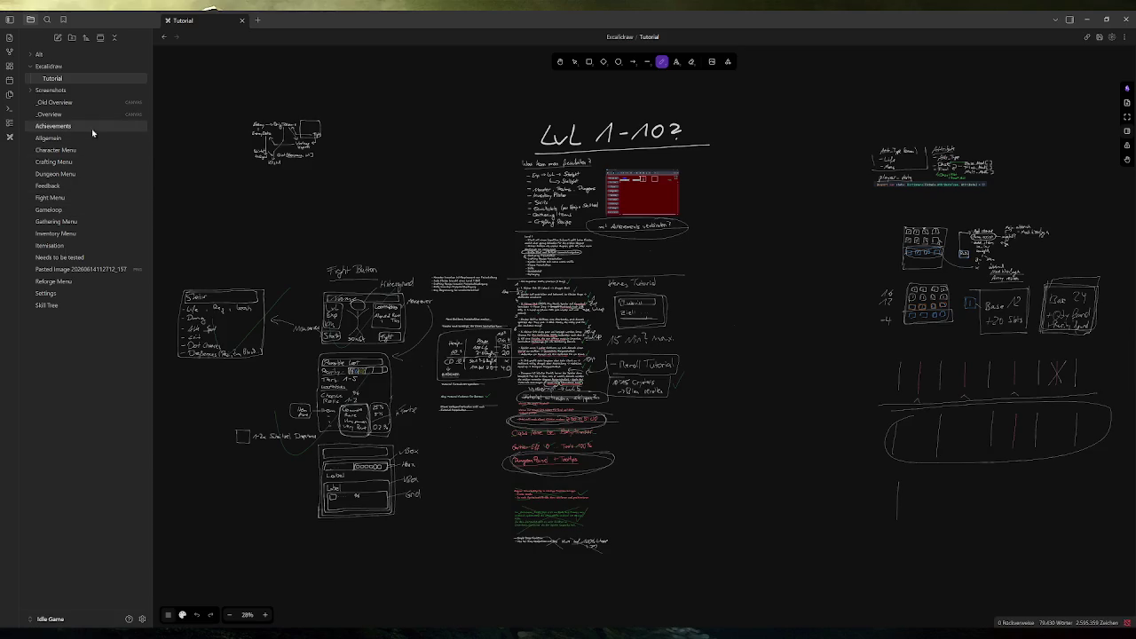
pyautogui.click(68, 115)
pyautogui.moveTo(342, 631)
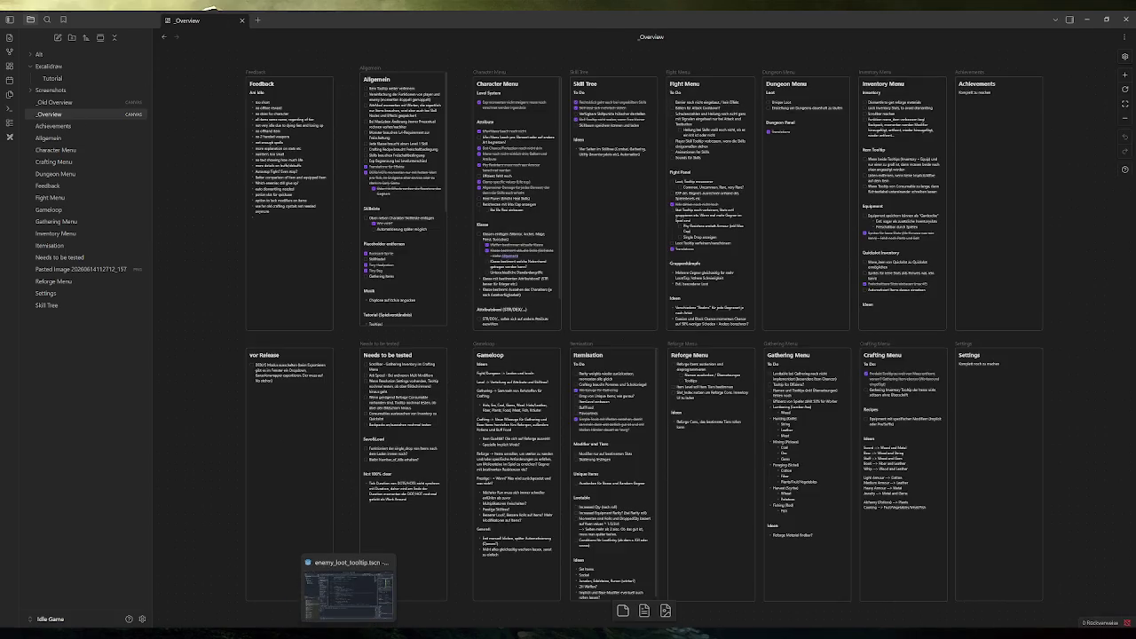
pyautogui.click(378, 590)
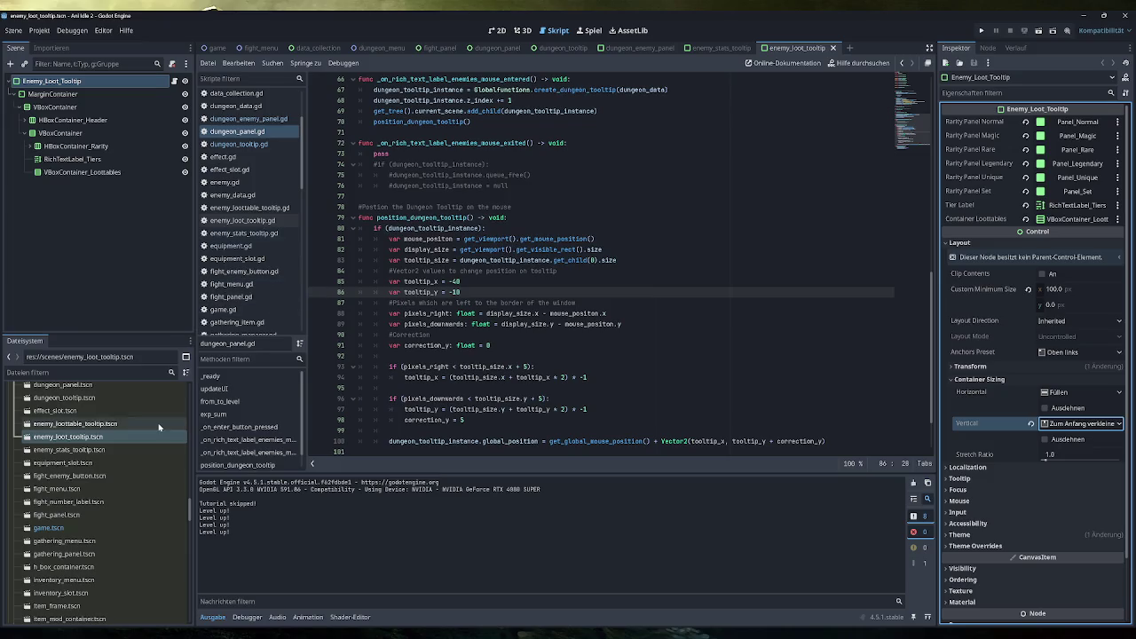
# Load player_data.tres and expand Chance To Burn on page 2/3 of its Stats
pyautogui.scroll(-10, 85, 523)
pyautogui.scroll(10, 84, 529)
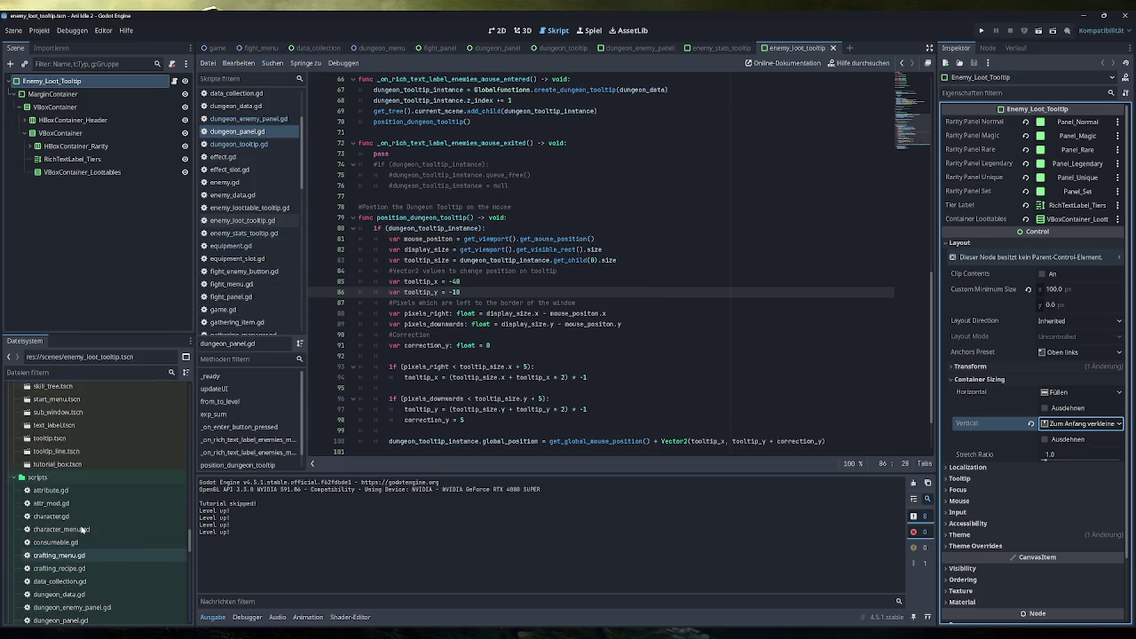
pyautogui.scroll(2, 84, 551)
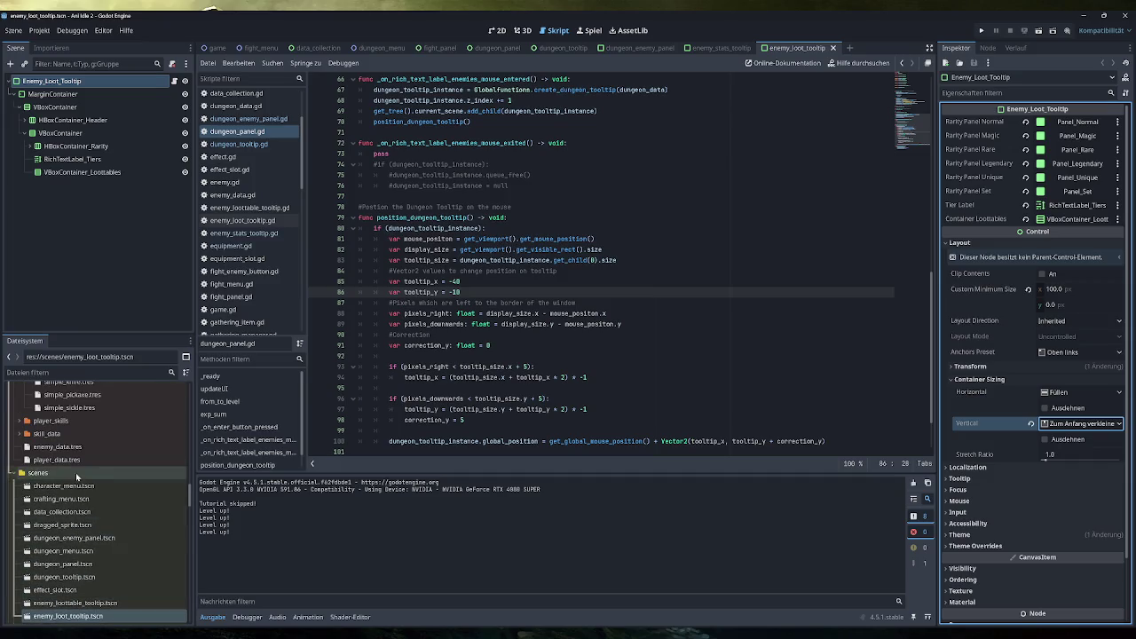
pyautogui.click(57, 460)
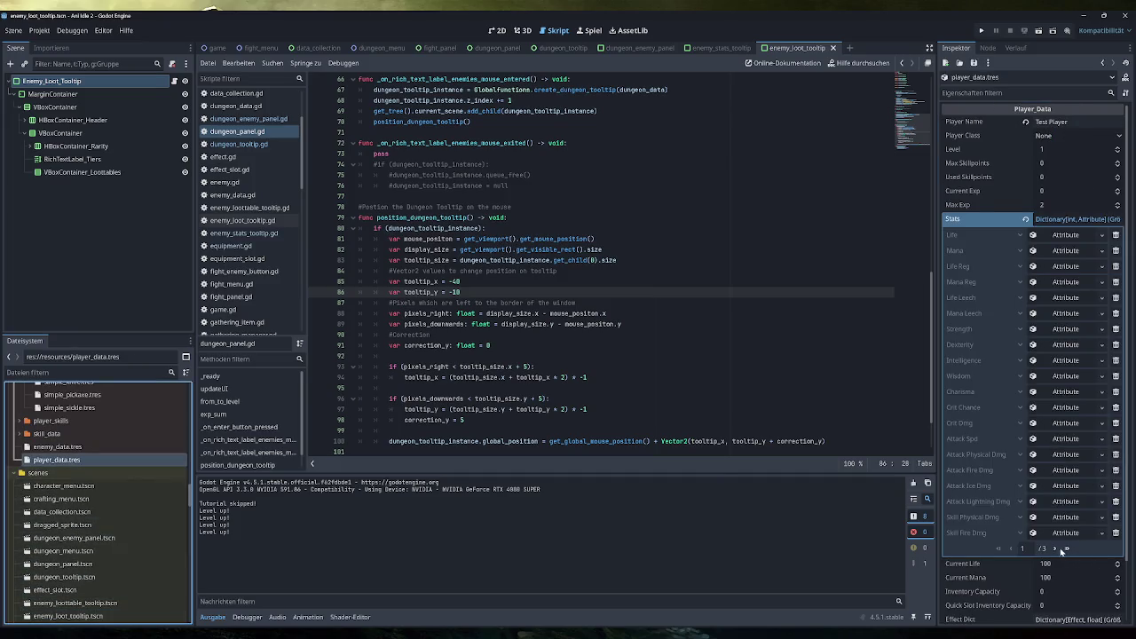
pyautogui.click(1055, 548)
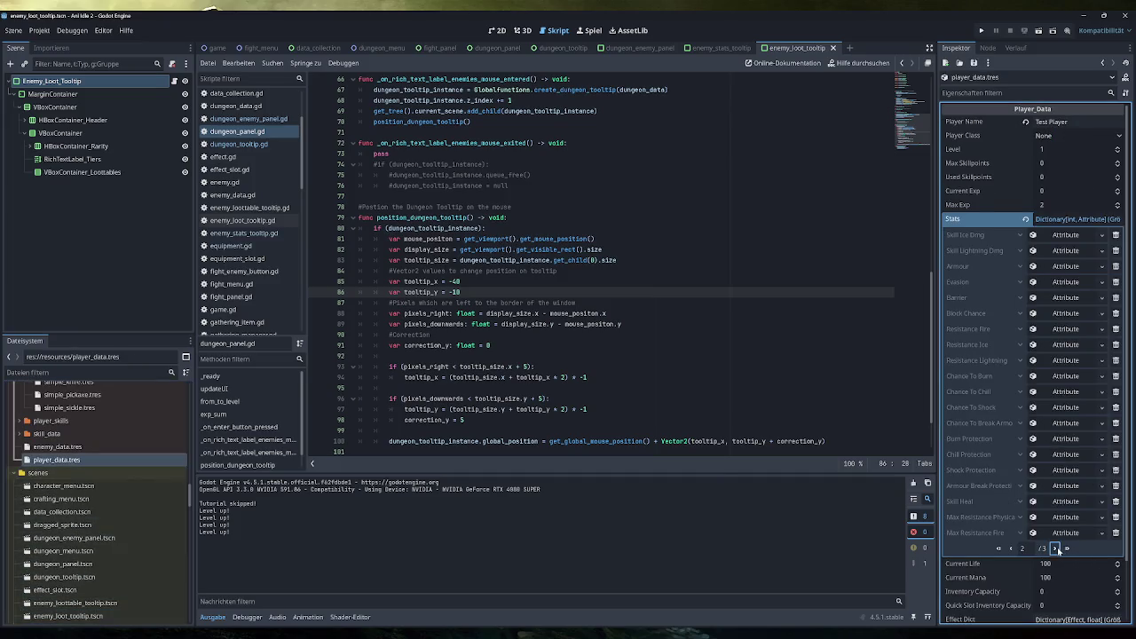
pyautogui.click(1065, 422)
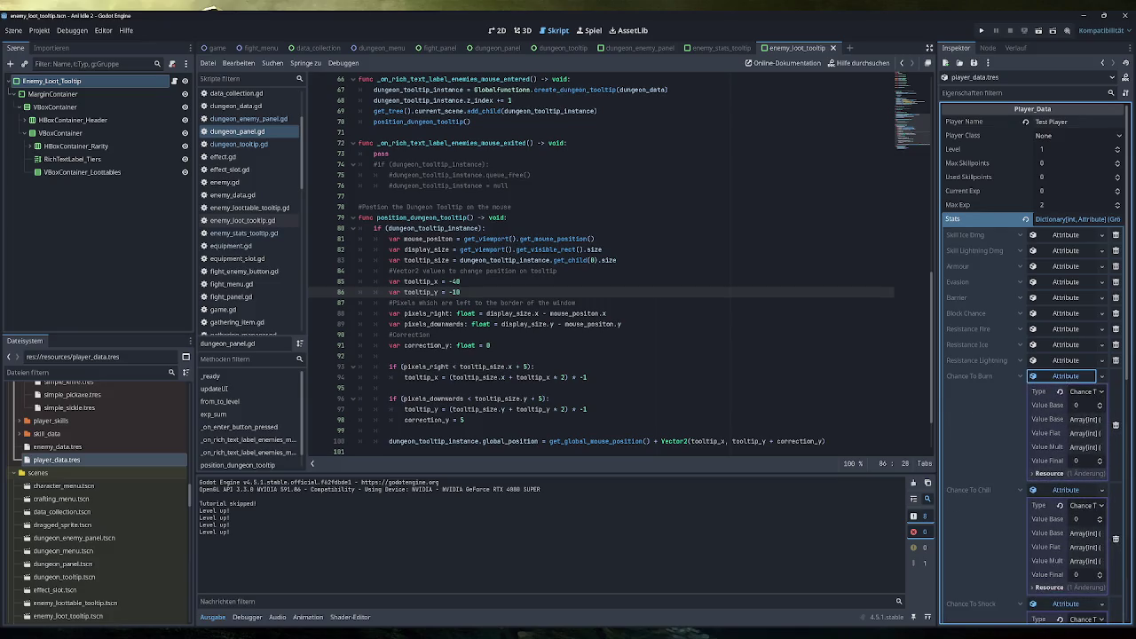
# Open globals.gd at its stat enum, LifeReg through Skill_Heal
pyautogui.scroll(-3, 249, 249)
pyautogui.click(226, 294)
pyautogui.scroll(9, 603, 267)
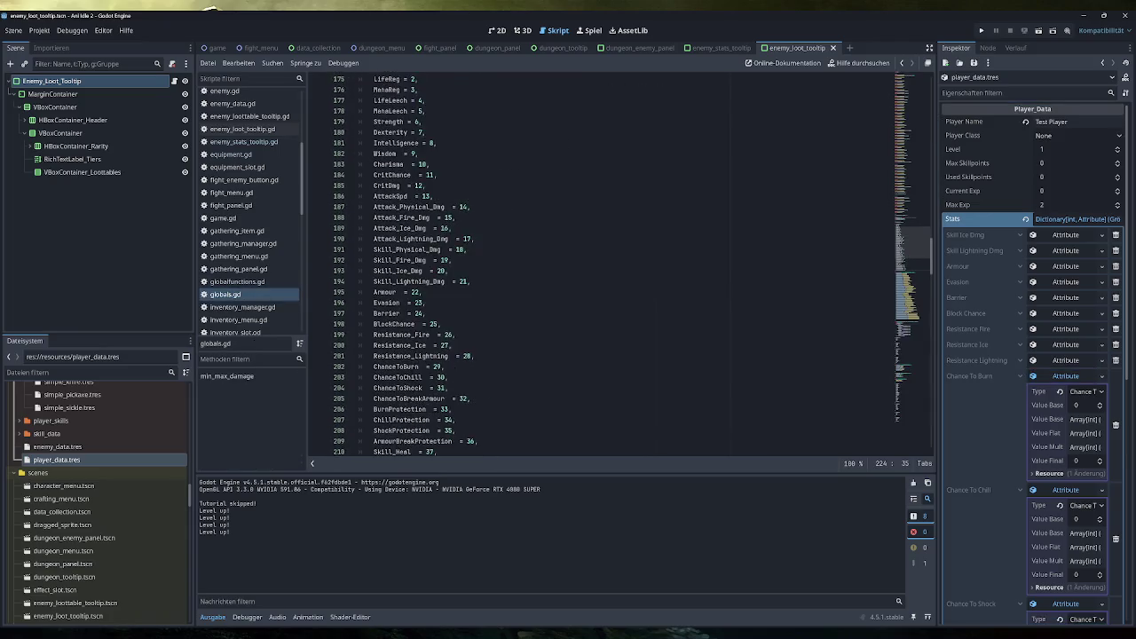
# Set the Chance To Burn Value Base to 100 in the Inspector
pyautogui.scroll(-1, 604, 267)
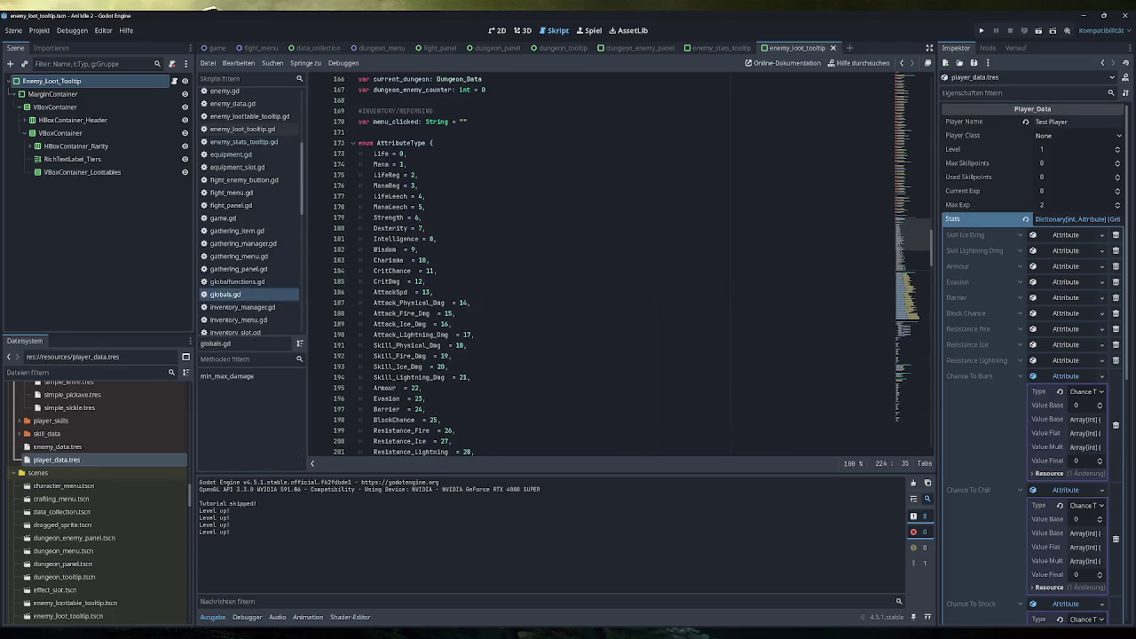
pyautogui.scroll(-7, 603, 267)
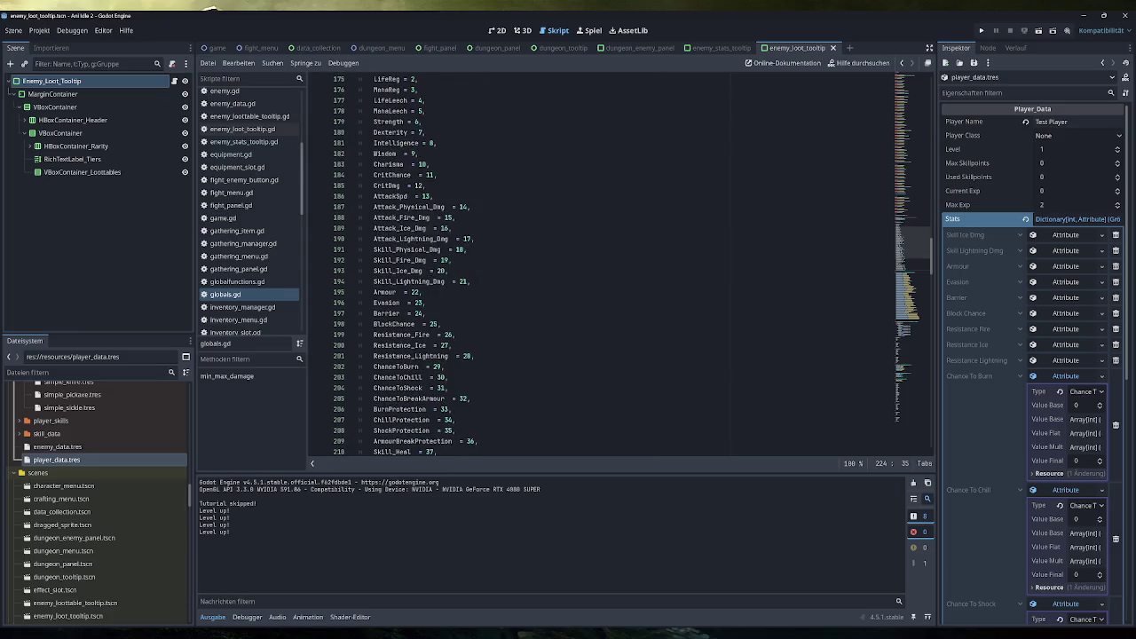
pyautogui.scroll(-3, 603, 266)
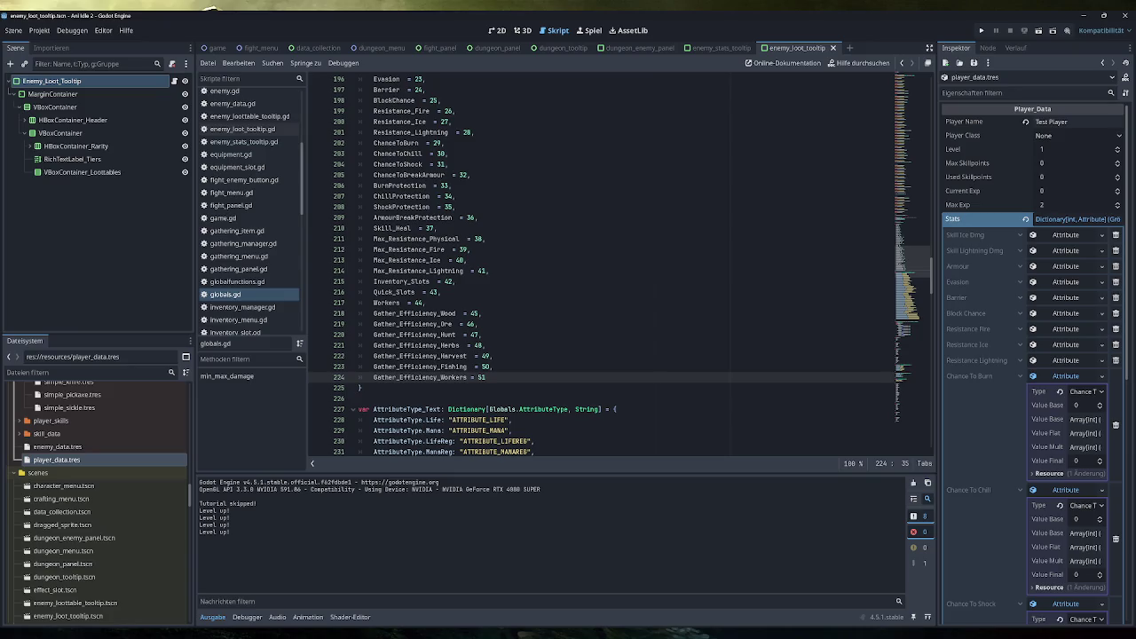
pyautogui.scroll(-3, 974, 371)
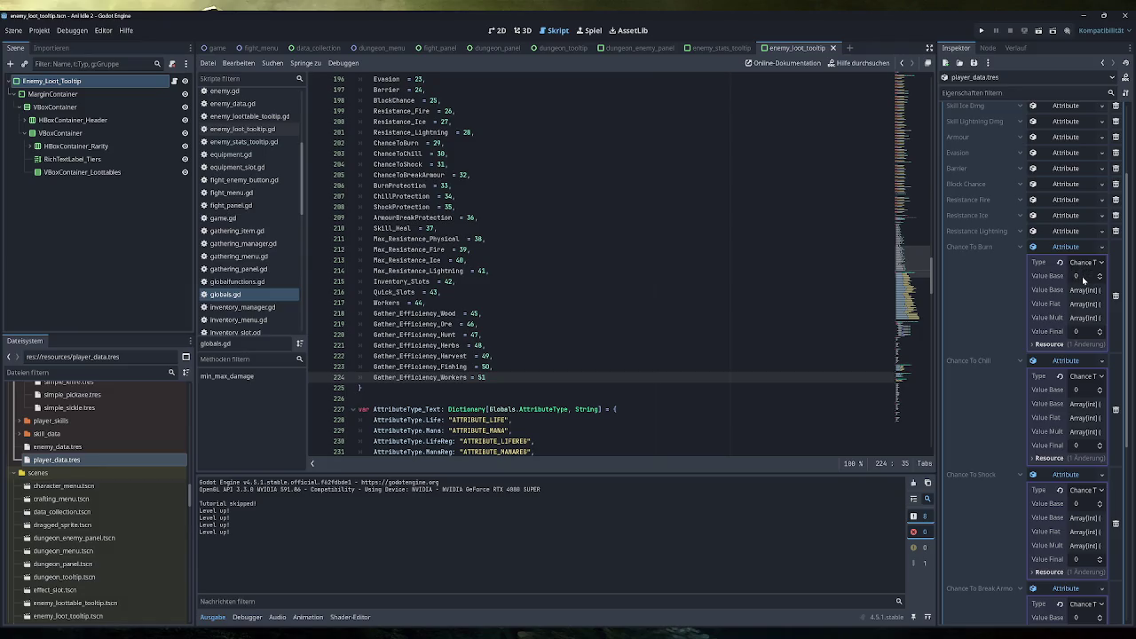
pyautogui.click(1076, 276)
pyautogui.write('100')
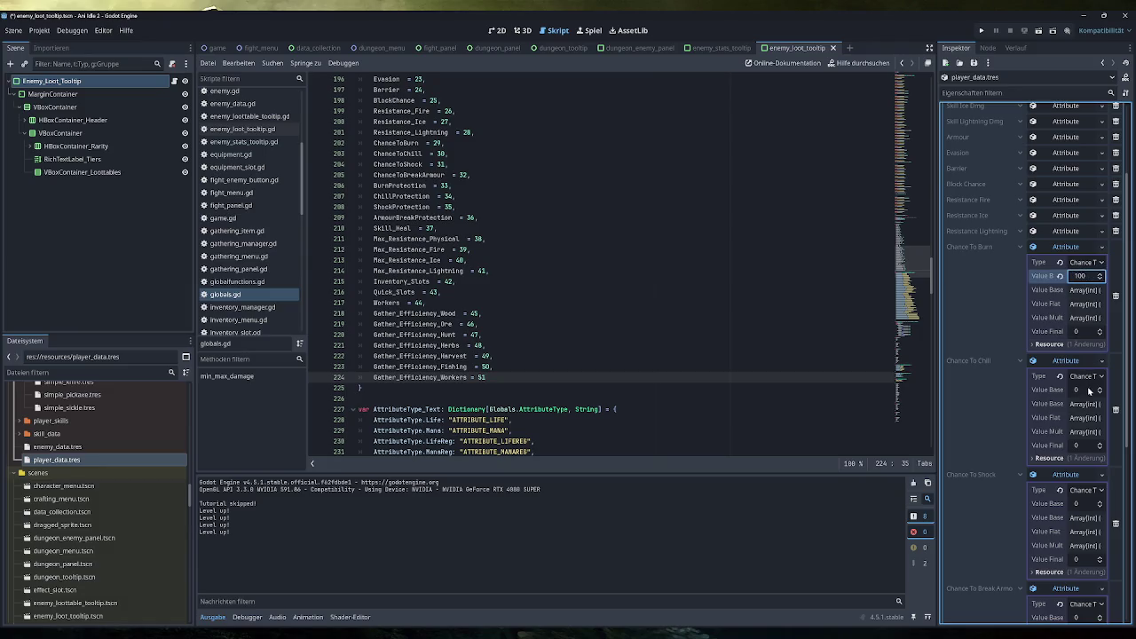
# Set Chance To Chill, Shock and Break Armour Value Base to 100, then run the game
pyautogui.click(1076, 389)
pyautogui.click(1075, 503)
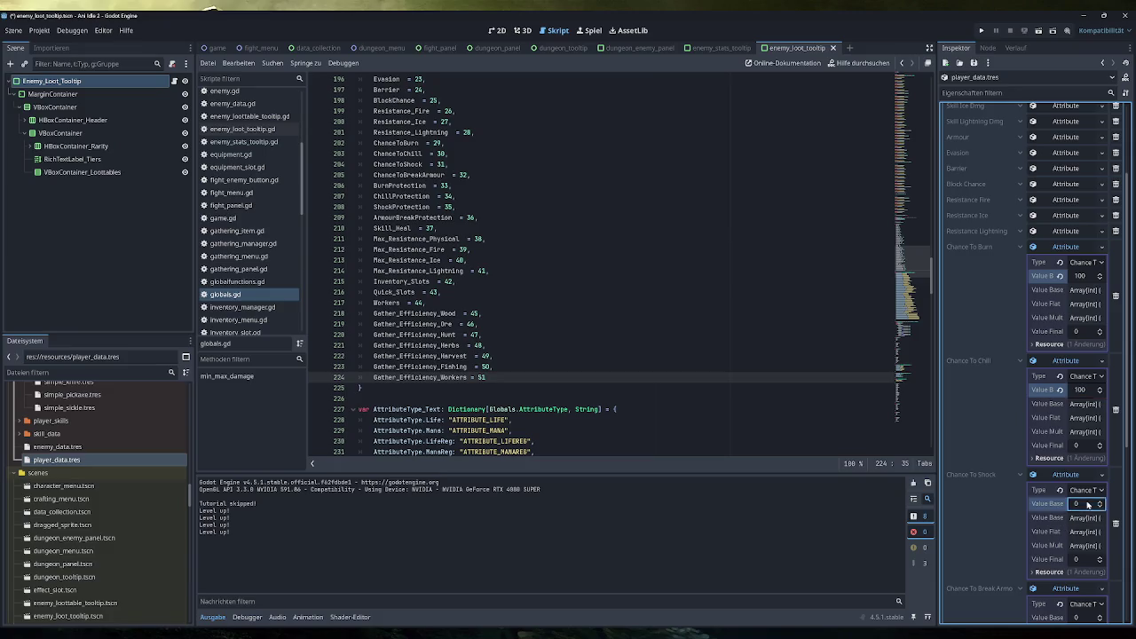
pyautogui.write('100')
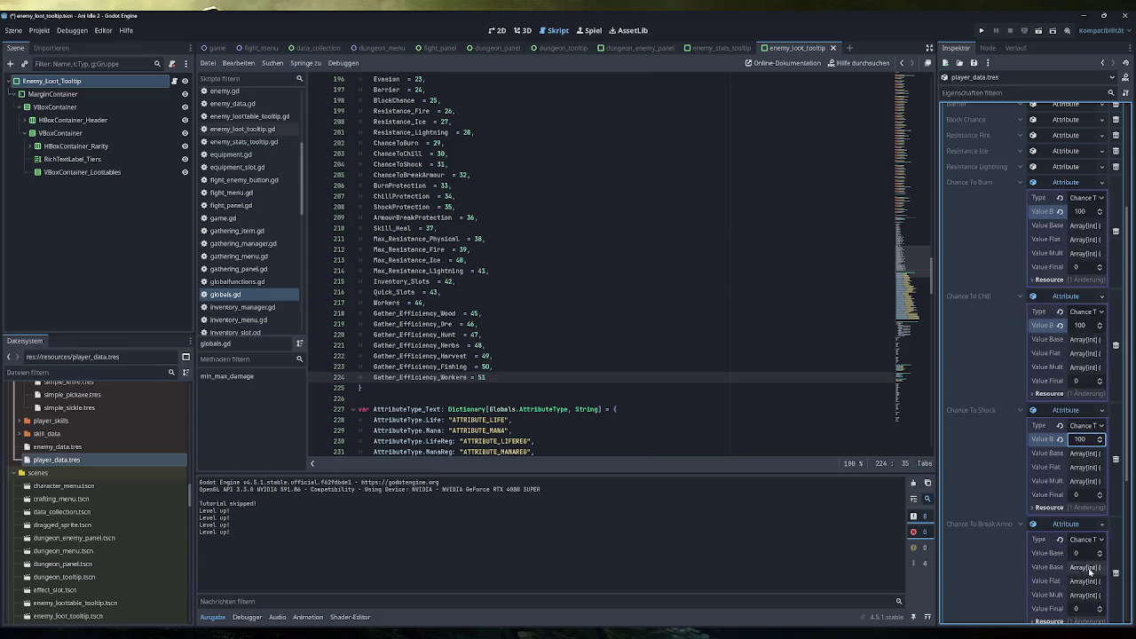
pyautogui.scroll(-1, 1065, 399)
pyautogui.click(1076, 553)
pyautogui.write('00')
pyautogui.press('Return')
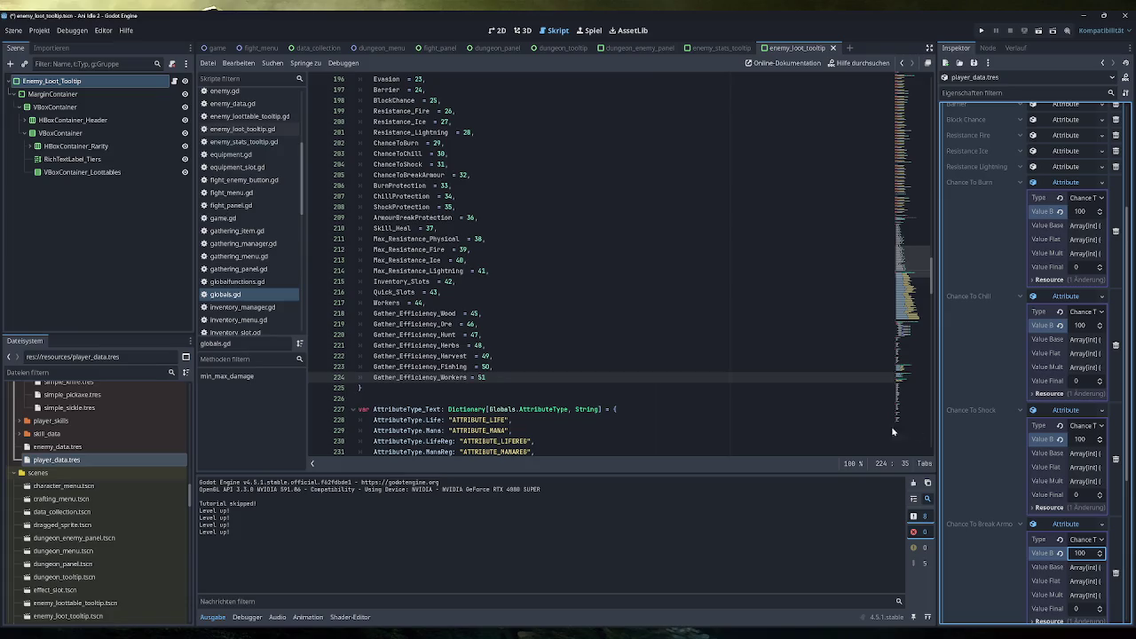
pyautogui.press('F5')
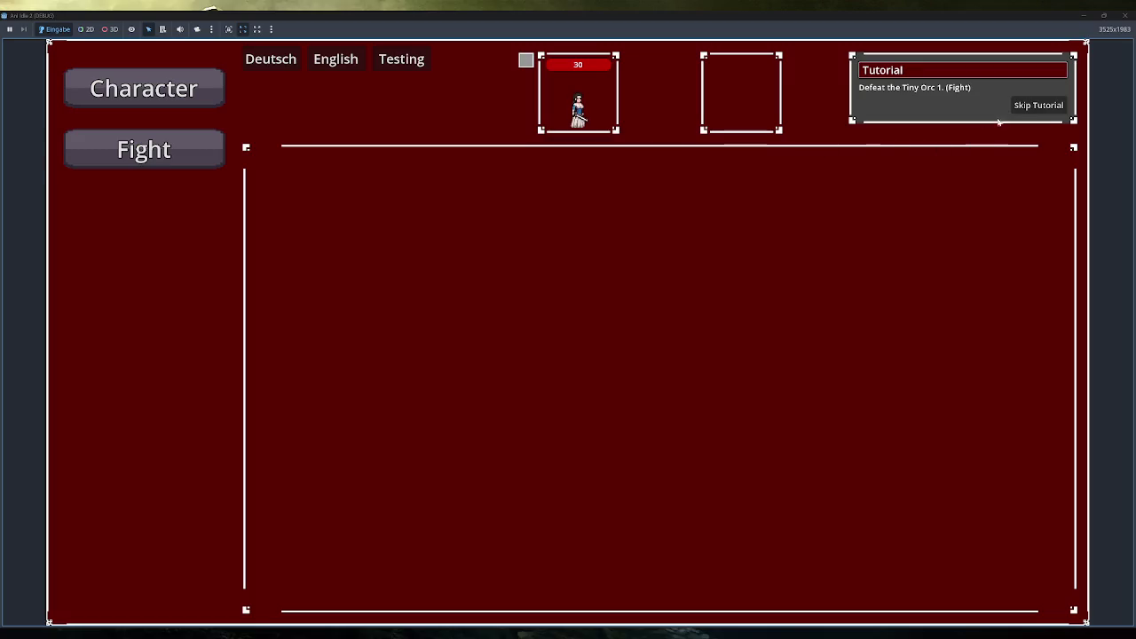
# Skip the tutorial, spend a skill point on Start, fight Tiny Orc 2, and check the Character stats
pyautogui.click(1056, 111)
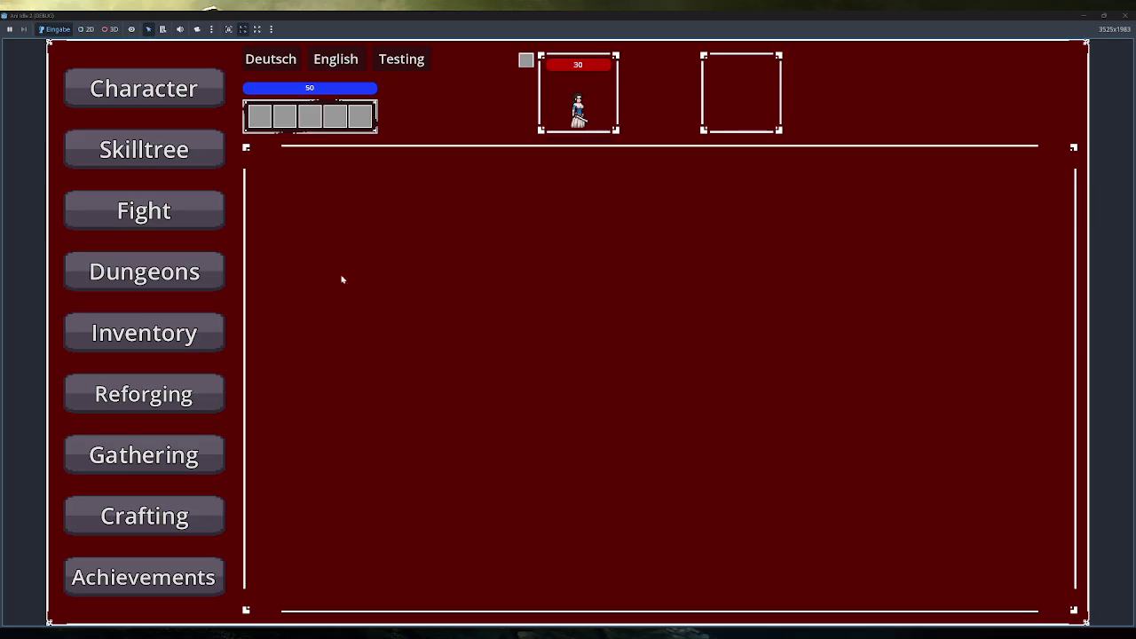
pyautogui.click(223, 230)
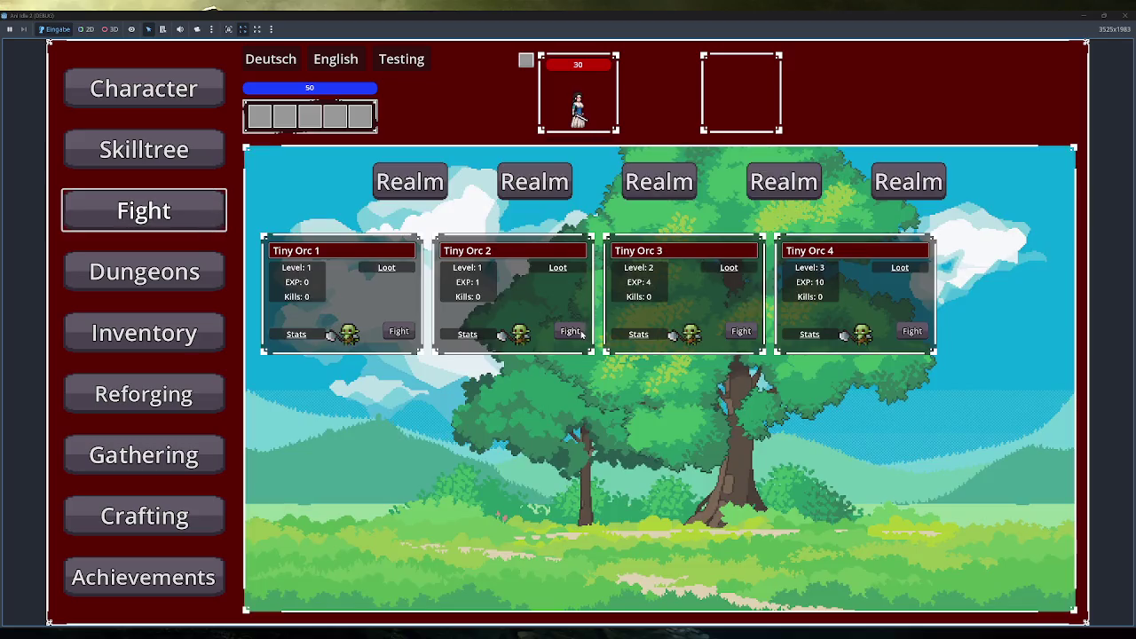
pyautogui.click(144, 149)
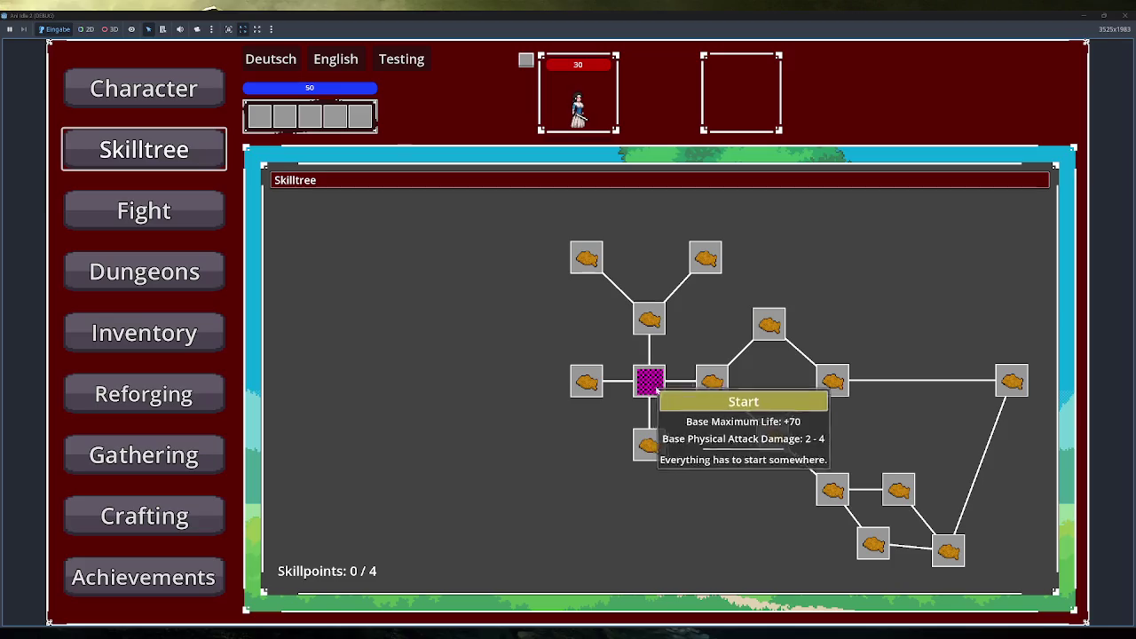
pyautogui.click(650, 382)
pyautogui.click(183, 222)
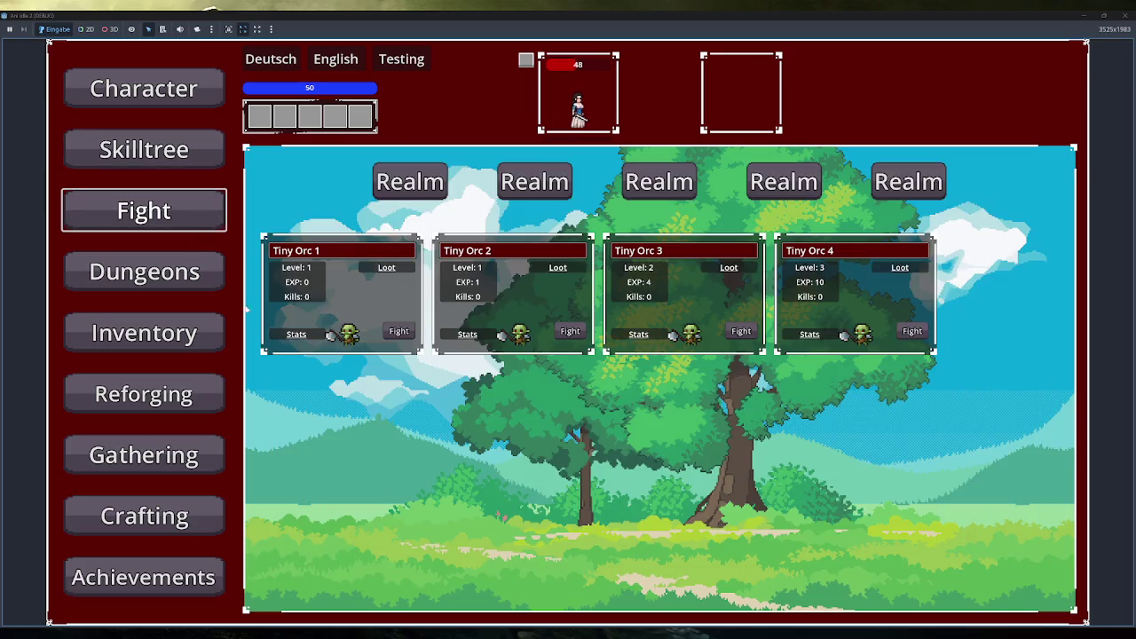
pyautogui.click(569, 332)
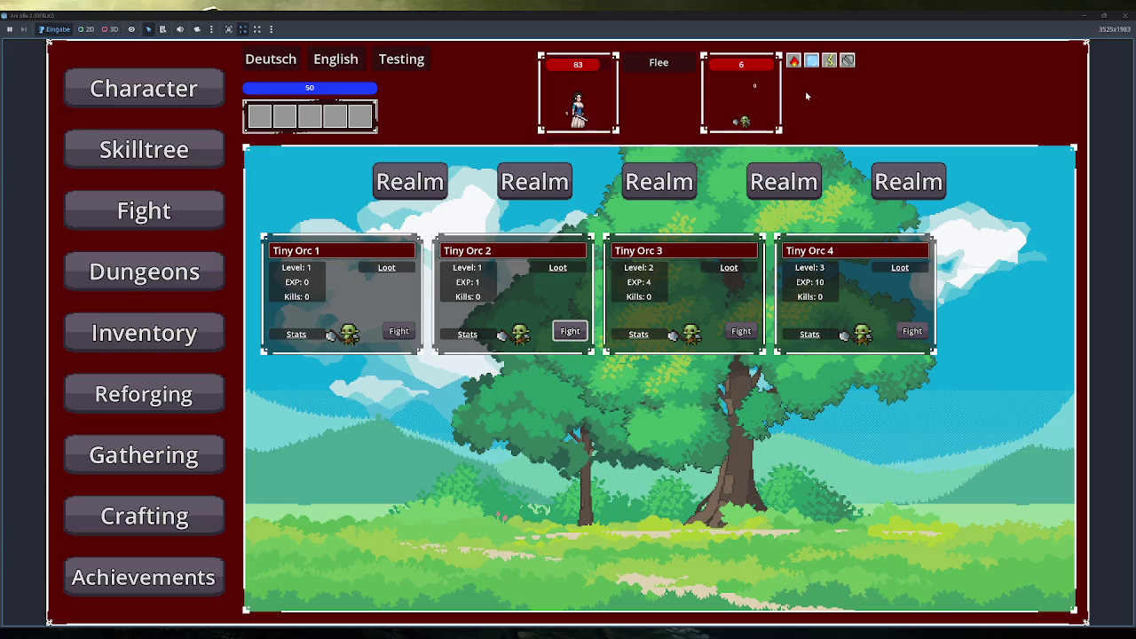
pyautogui.moveTo(797, 67)
pyautogui.moveTo(847, 62)
pyautogui.click(184, 94)
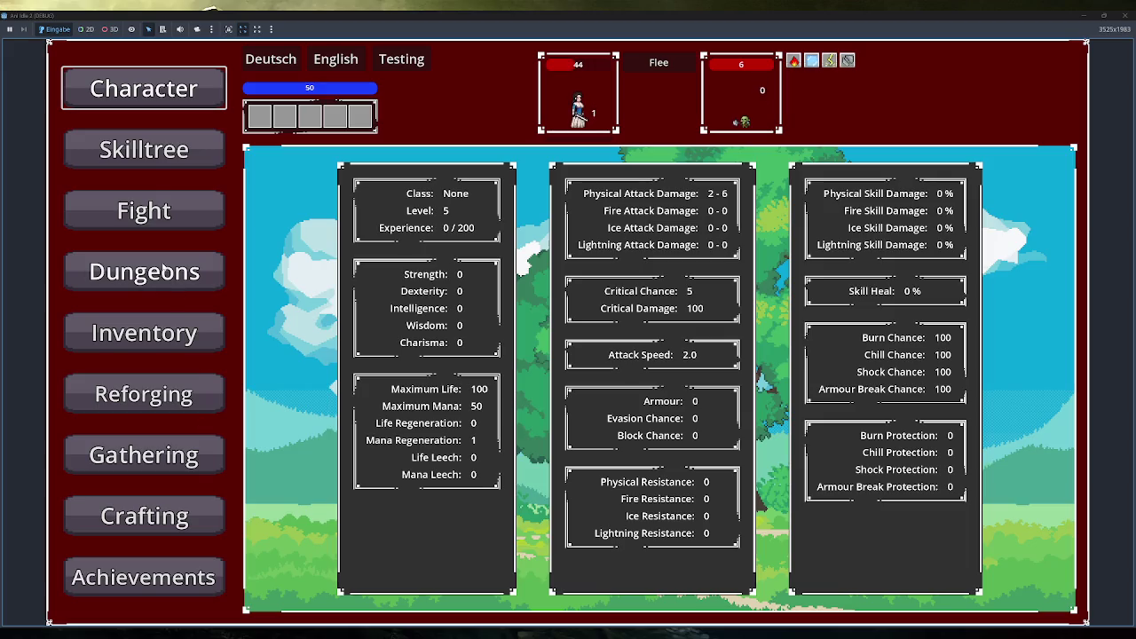
# Visit Inventory, Reforging, Gathering and Crafting, close the game, and revert Chance To Burn to 0
pyautogui.click(202, 346)
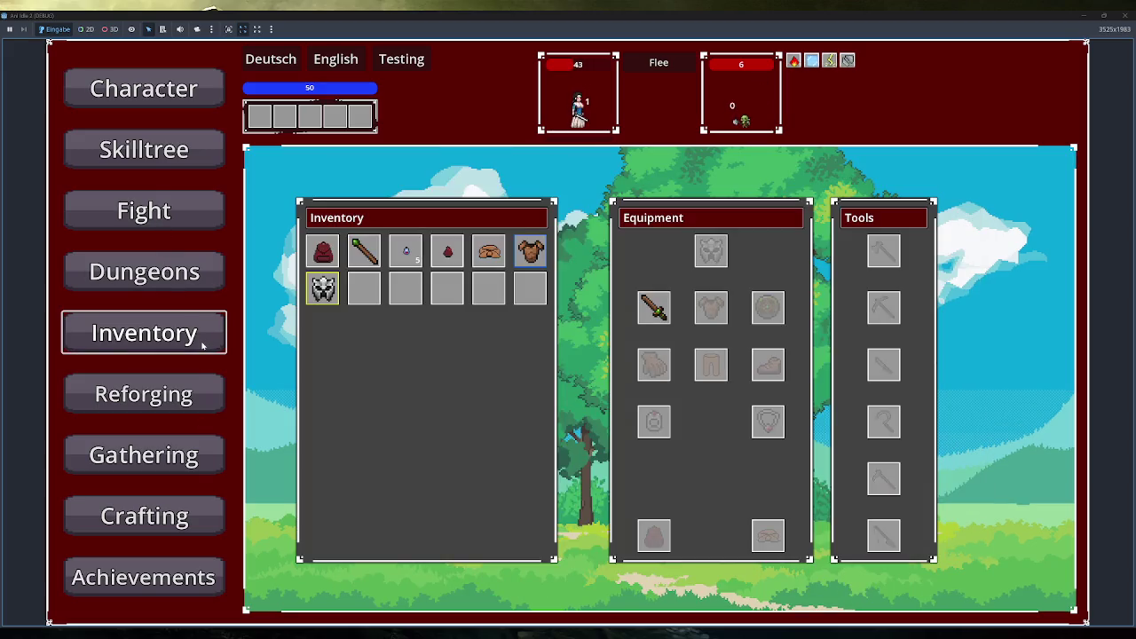
pyautogui.click(205, 396)
pyautogui.click(193, 463)
pyautogui.click(184, 518)
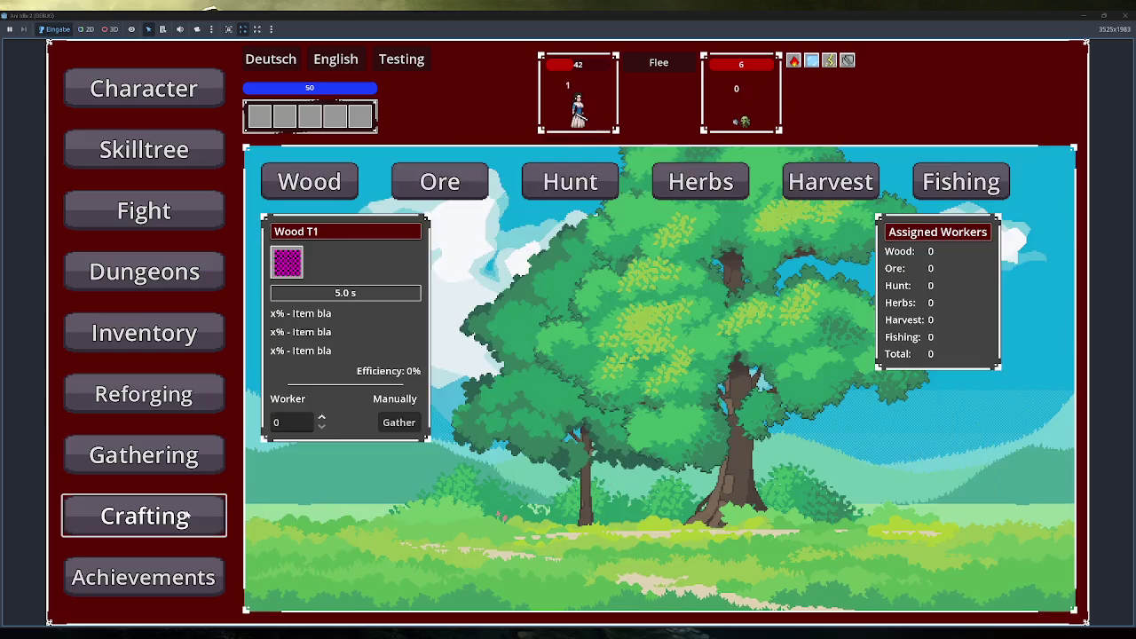
pyautogui.click(1120, 15)
pyautogui.click(1059, 211)
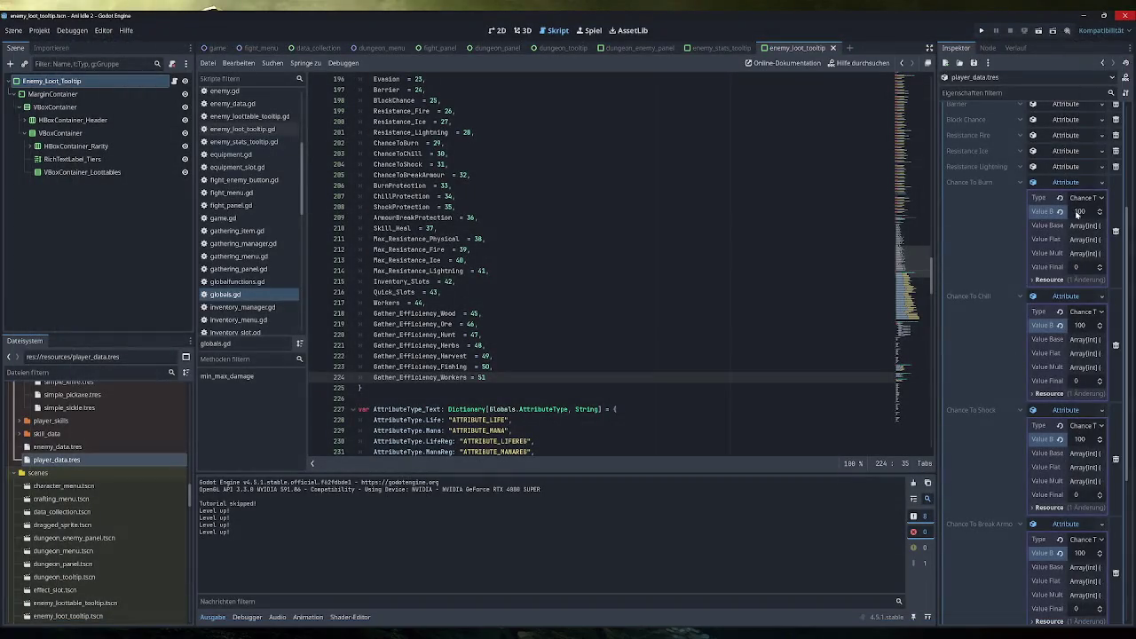
# Revert Chance To Chill, Shock and Break Armour base values to 0, save, and relaunch the game
pyautogui.click(1059, 325)
pyautogui.click(1059, 439)
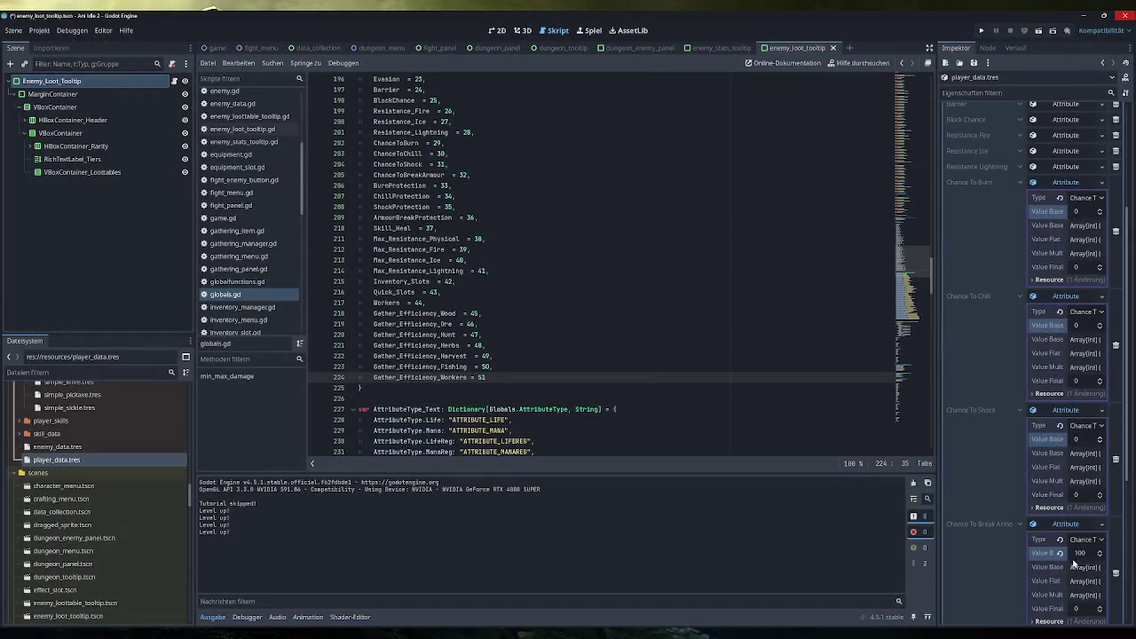
pyautogui.click(1059, 552)
pyautogui.hotkey('ctrl', 's')
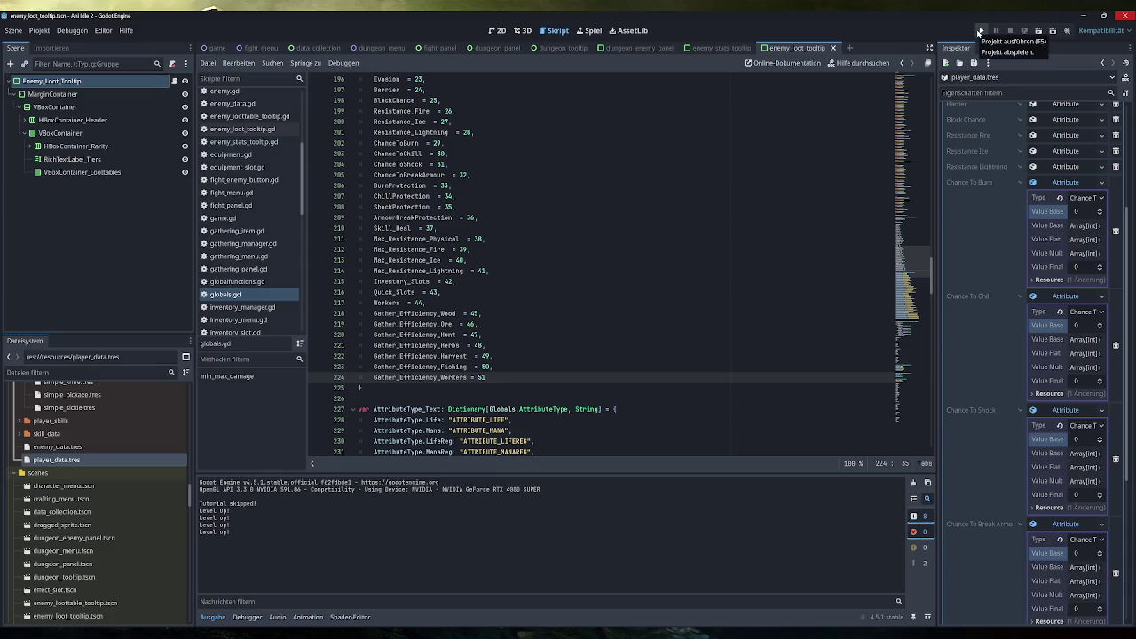
pyautogui.click(980, 32)
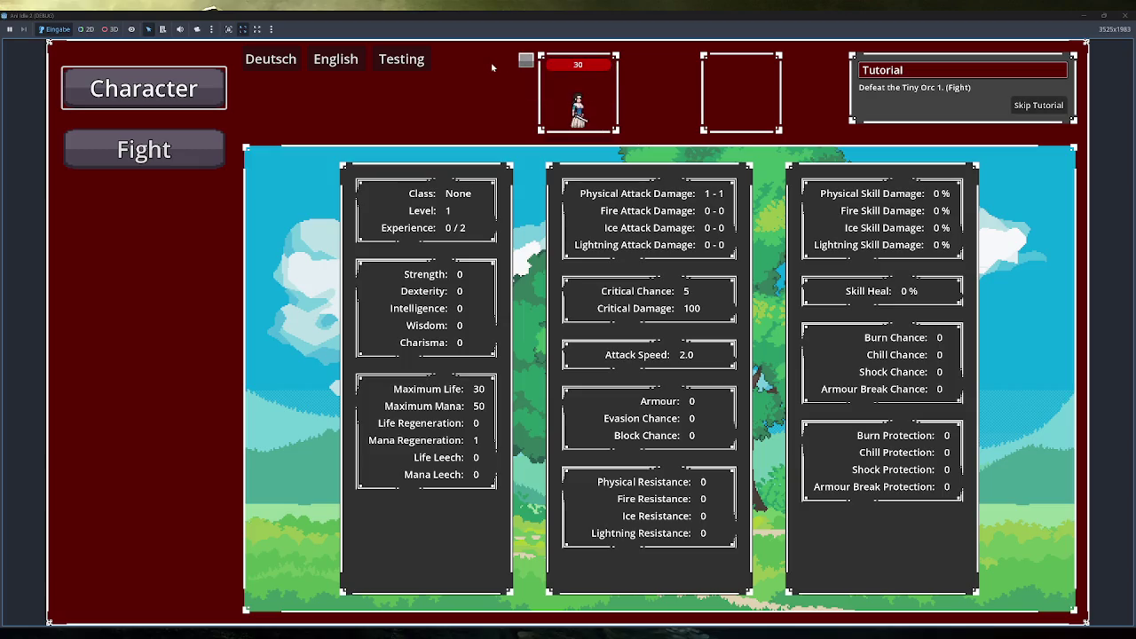
# Wait for the game window to load, then switch to the Fight screen listing Tiny Orcs 1-4
pyautogui.moveTo(533, 67)
pyautogui.press('Down')
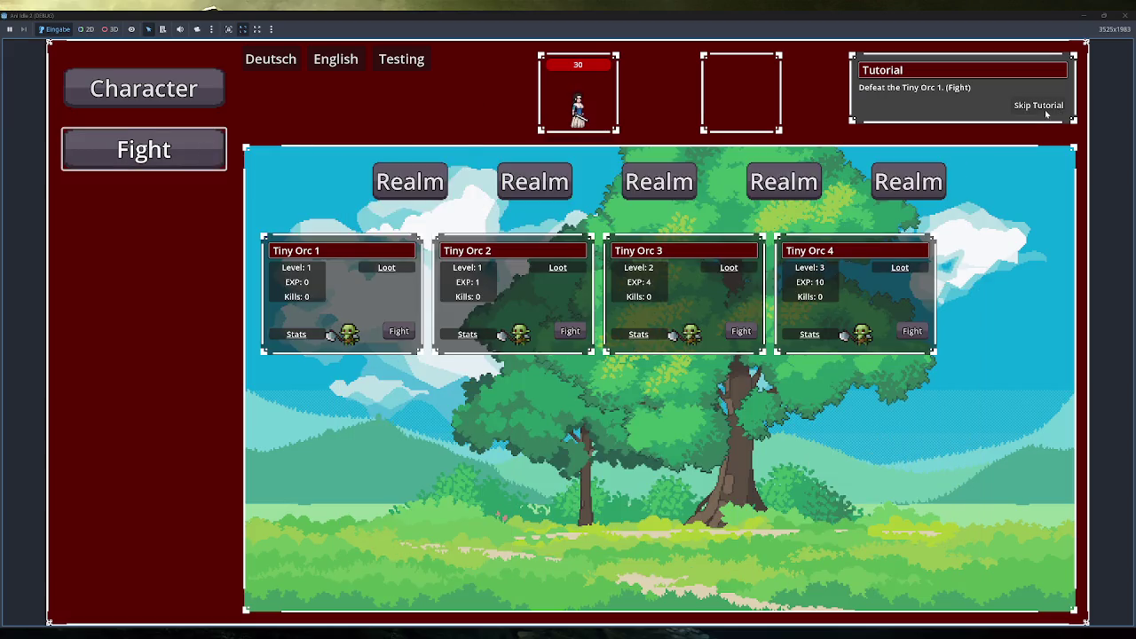
# Skip the tutorial, peek at Inventory, and start a fight with Tiny Orc 2
pyautogui.click(1042, 105)
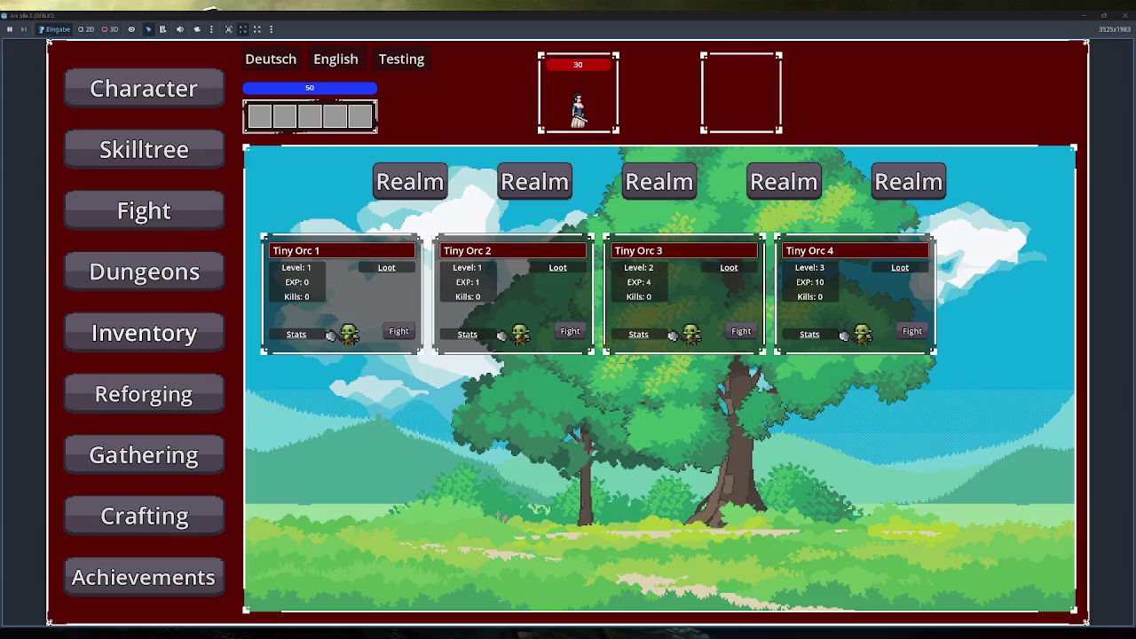
pyautogui.click(185, 343)
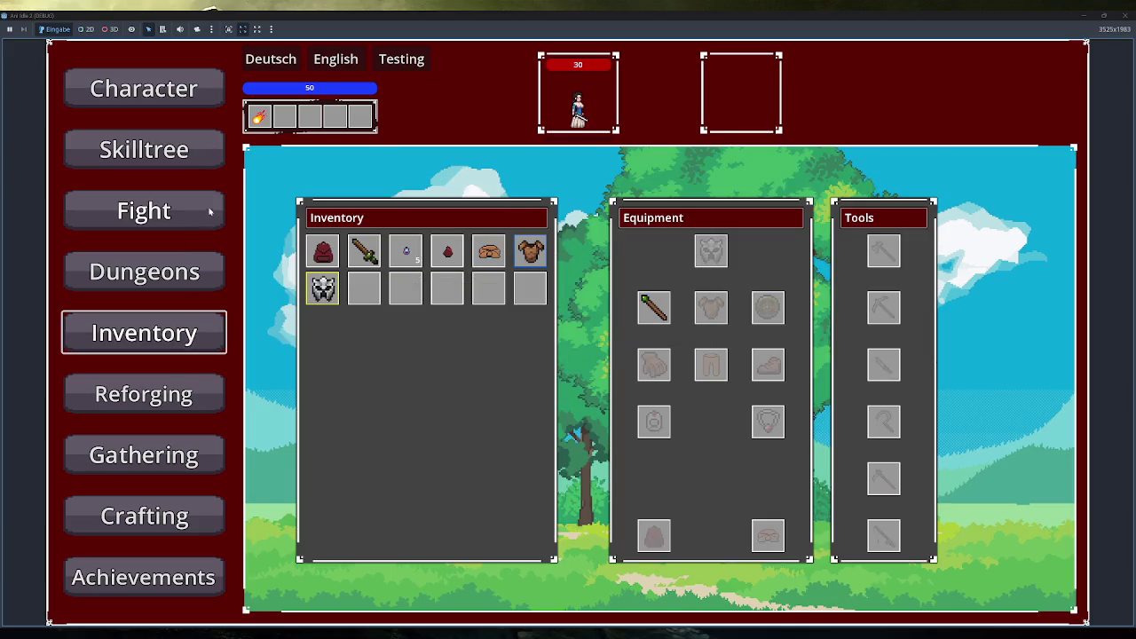
pyautogui.click(210, 213)
pyautogui.click(568, 330)
# Cast Fireball three times to kill the orcs, then leave the game for the editor
pyautogui.click(264, 118)
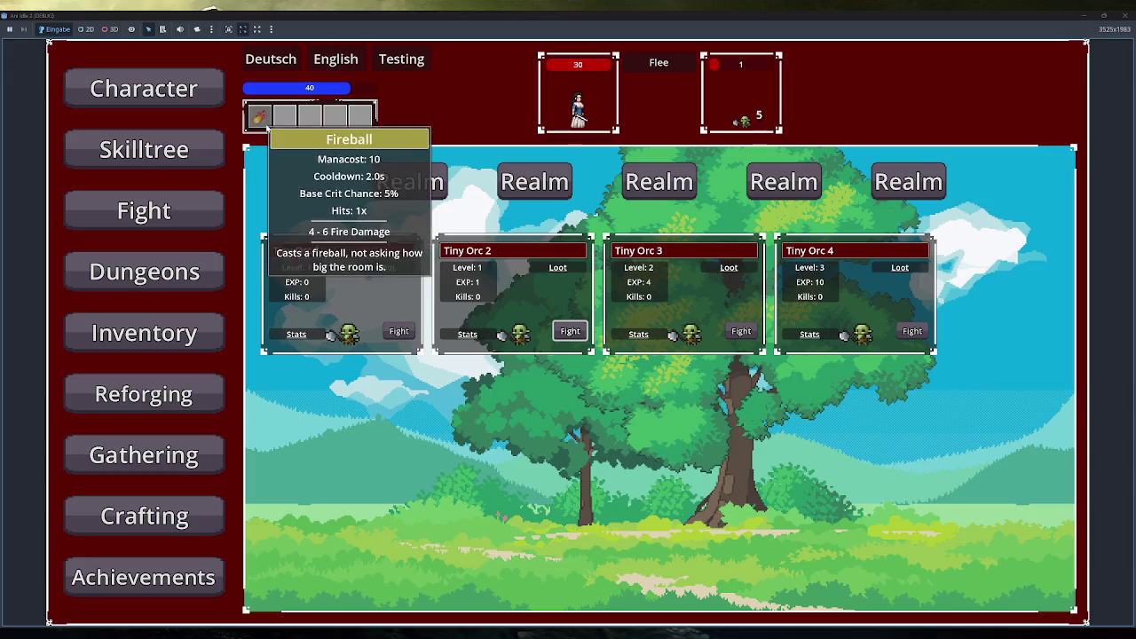
pyautogui.click(264, 117)
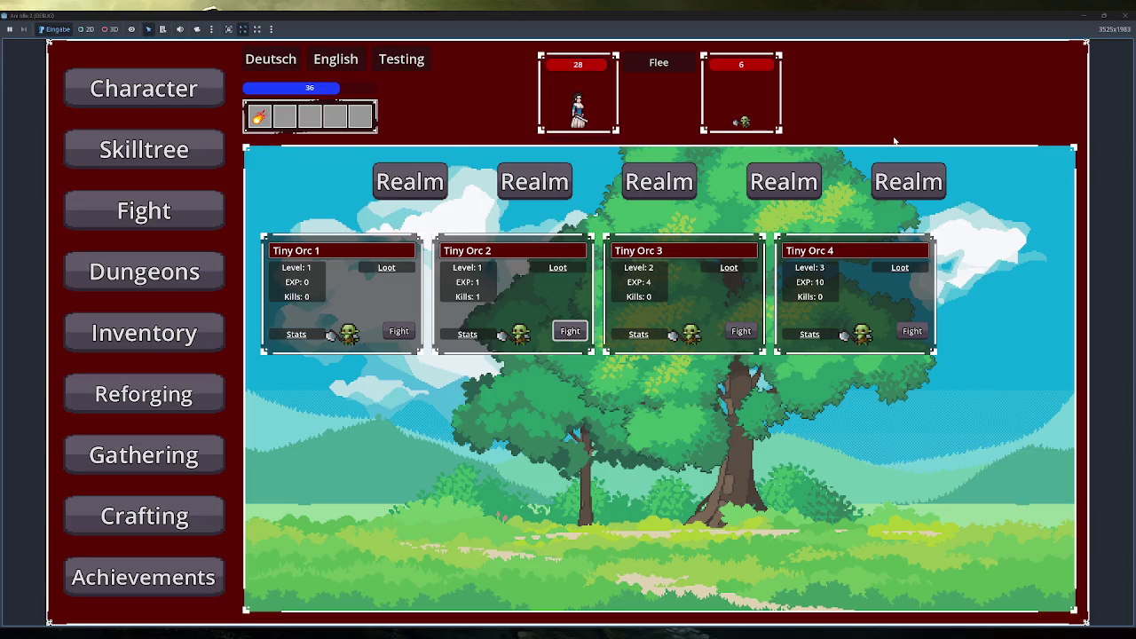
pyautogui.click(259, 118)
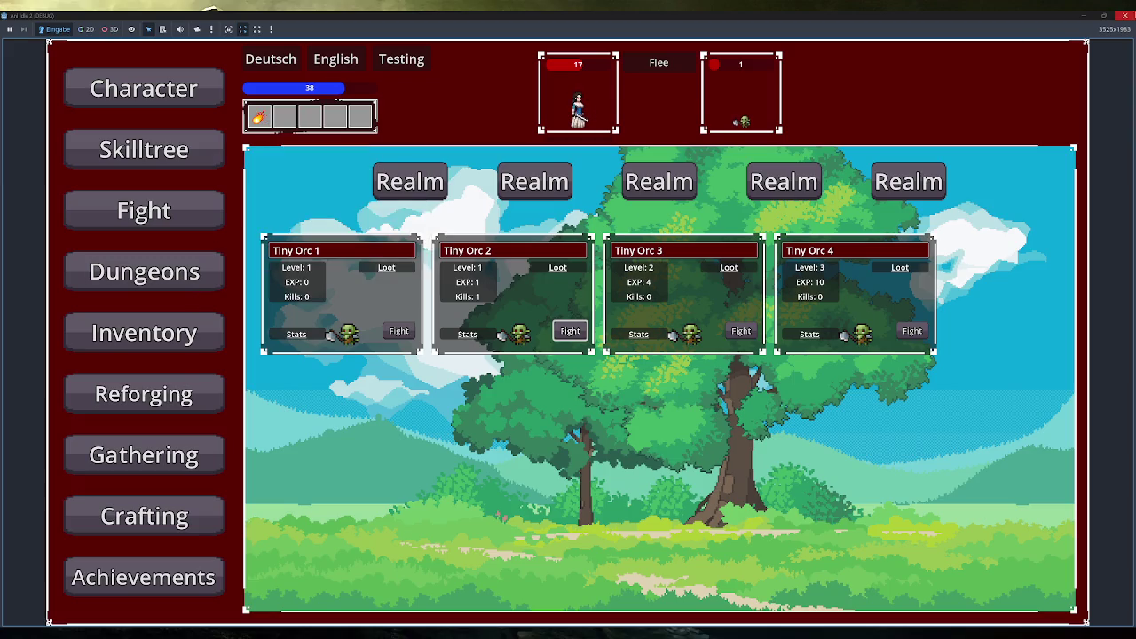
pyautogui.hotkey('alt', 'Tab')
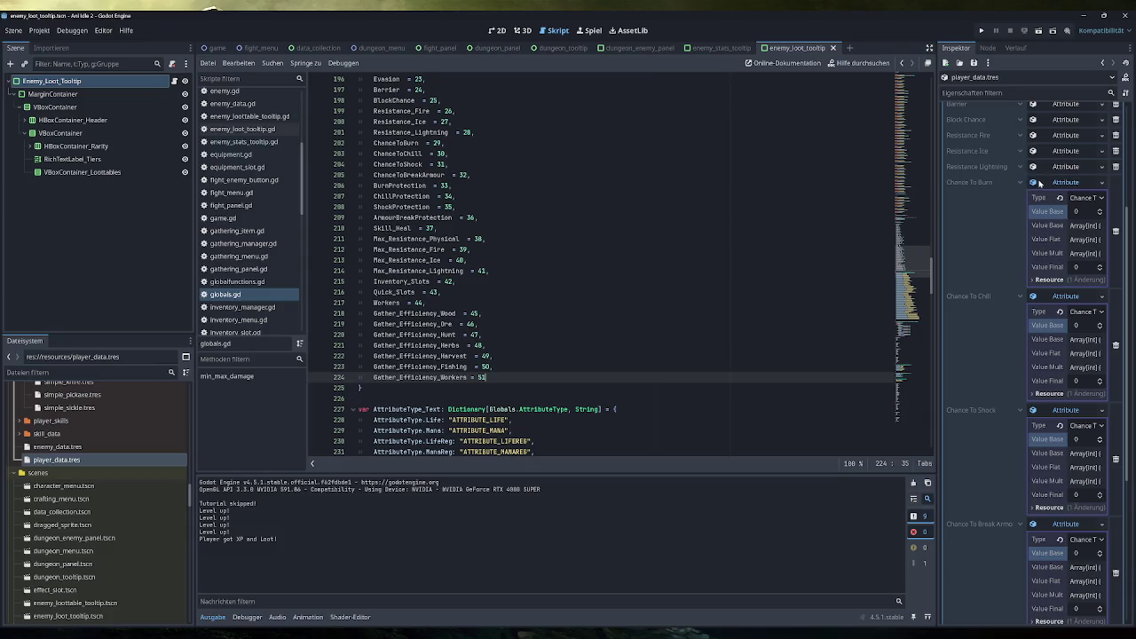
# Fold the expanded Chance To Burn, Chill, Shock and Break Armour entries in the Inspector
pyautogui.click(1065, 181)
pyautogui.click(1070, 200)
pyautogui.click(1072, 224)
pyautogui.click(1071, 257)
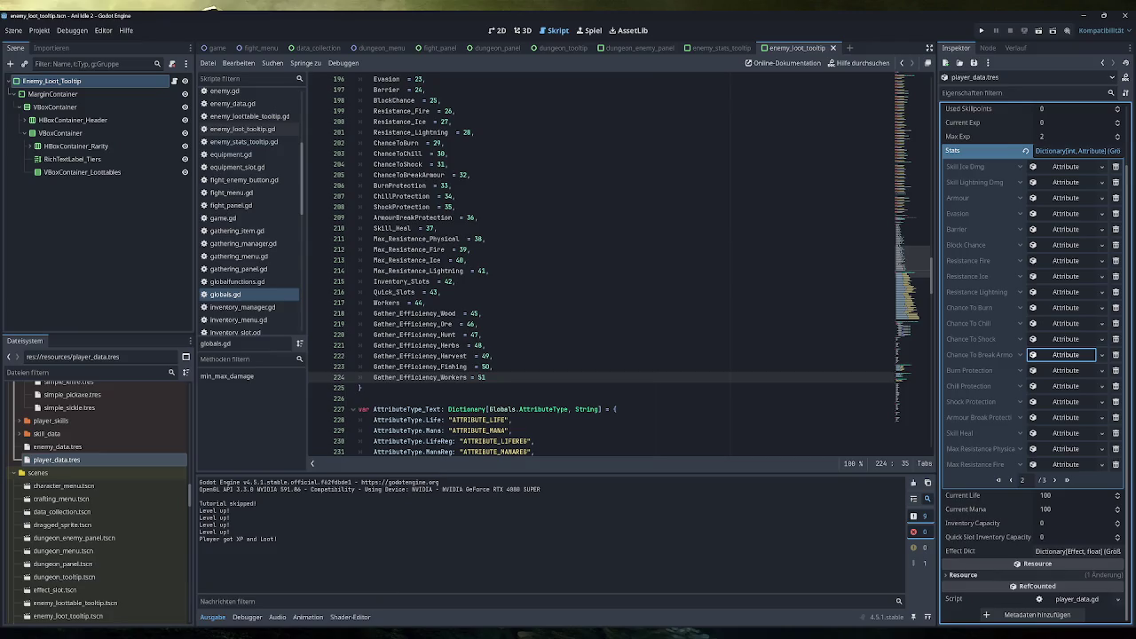
# Glance at the Obsidian notes, return to Godot, and create a new empty scene
pyautogui.hotkey('alt', 'Tab')
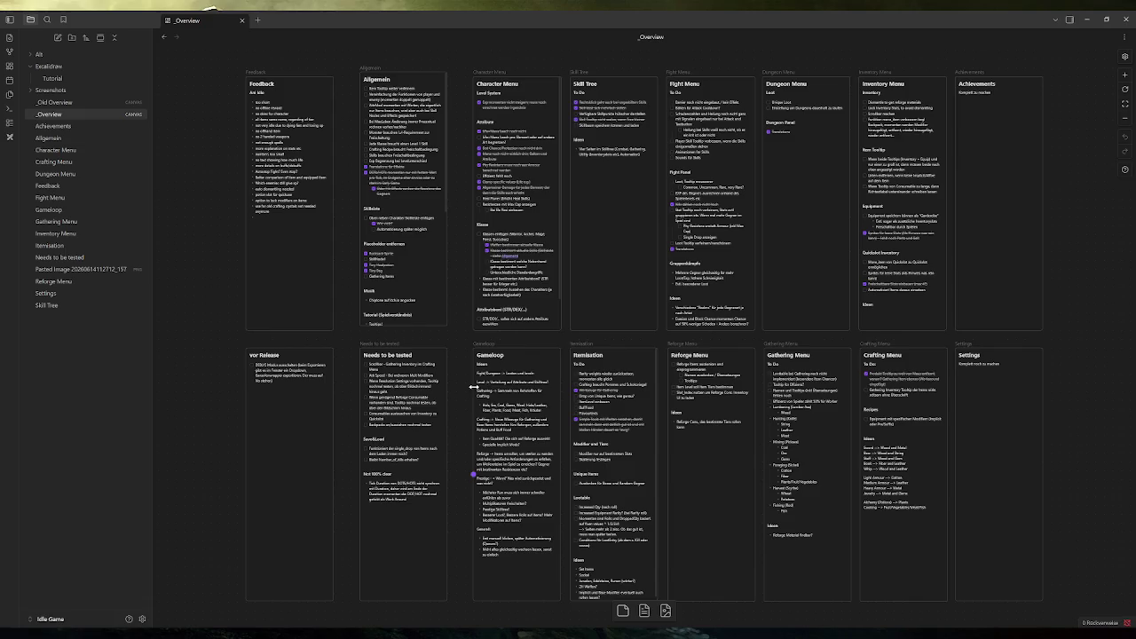
pyautogui.hotkey('alt', 'Tab')
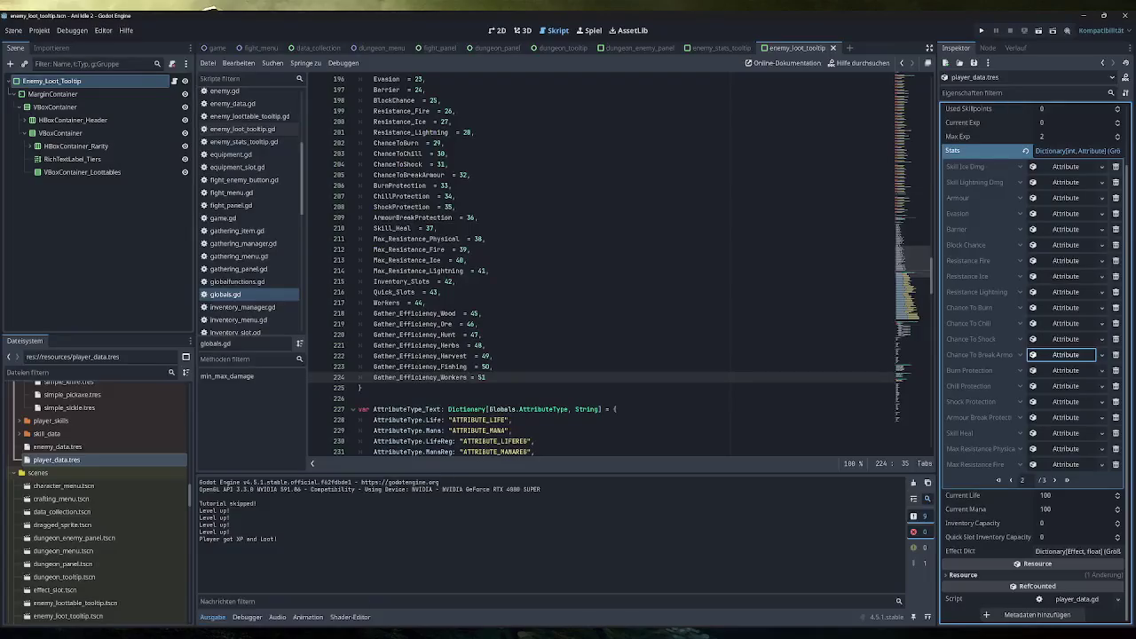
pyautogui.click(849, 47)
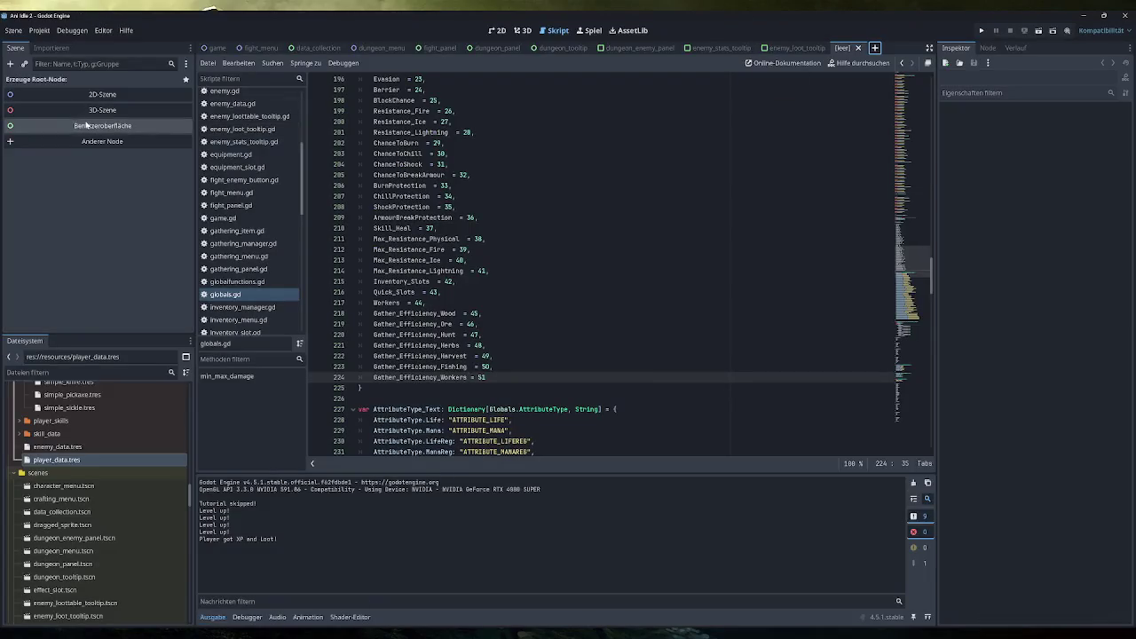
# Make a User Interface root and change its type to TextureProgressBar, keeping Fill Mode Left to Right
pyautogui.click(85, 125)
pyautogui.rightClick(92, 84)
pyautogui.click(122, 194)
pyautogui.write('test')
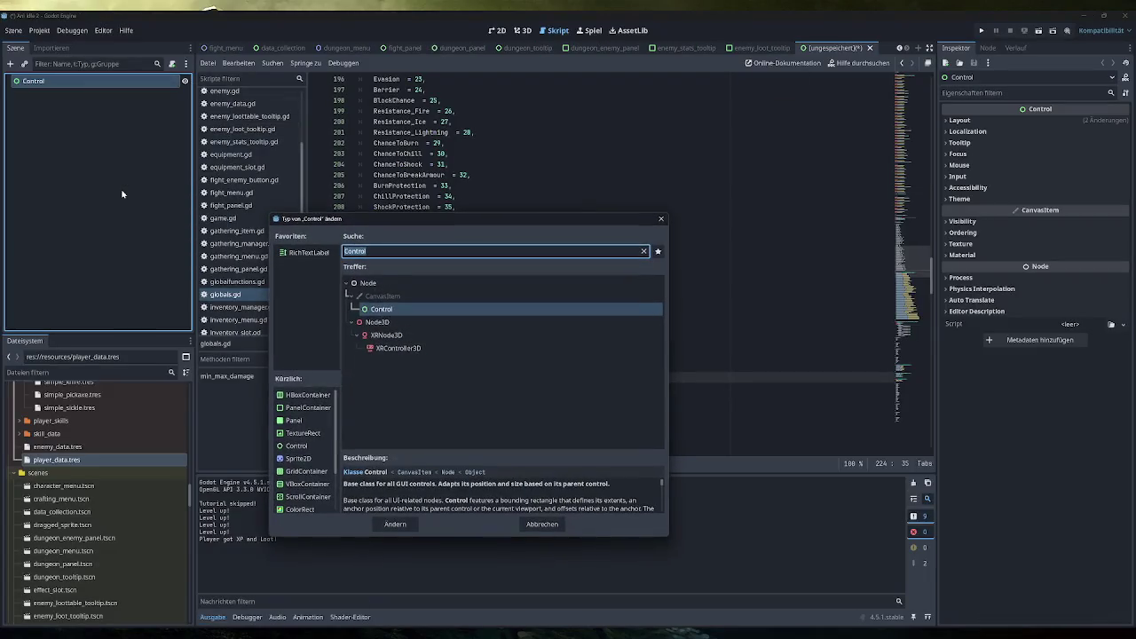
pyautogui.press('BackSpace')
pyautogui.press('BackSpace')
pyautogui.write('xture')
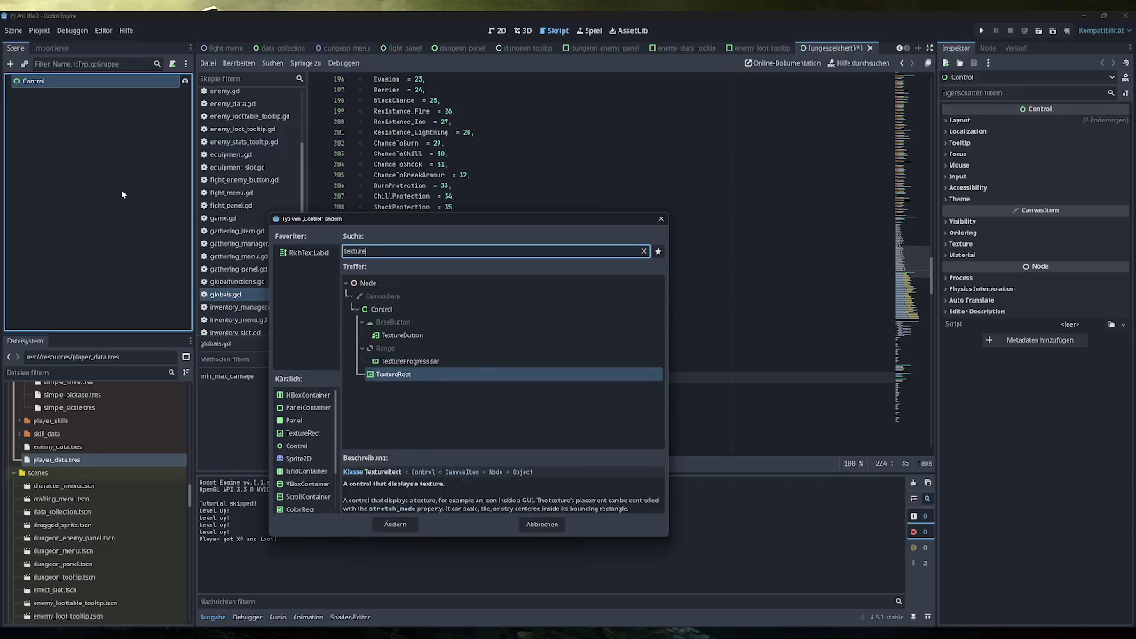
pyautogui.press('Up')
pyautogui.press('Return')
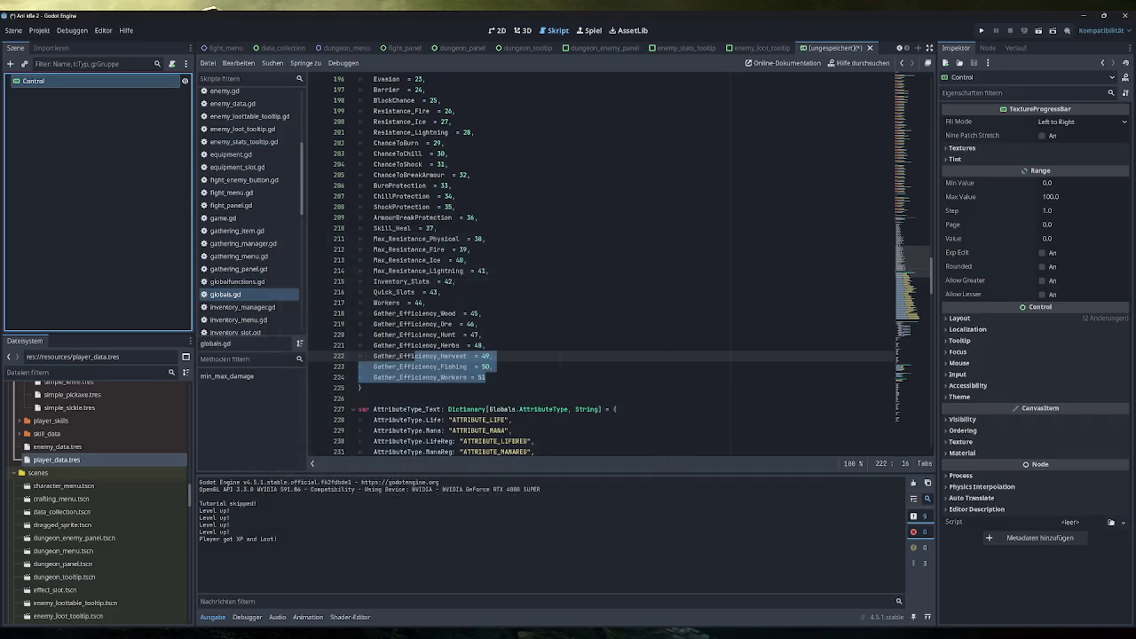
pyautogui.click(1085, 121)
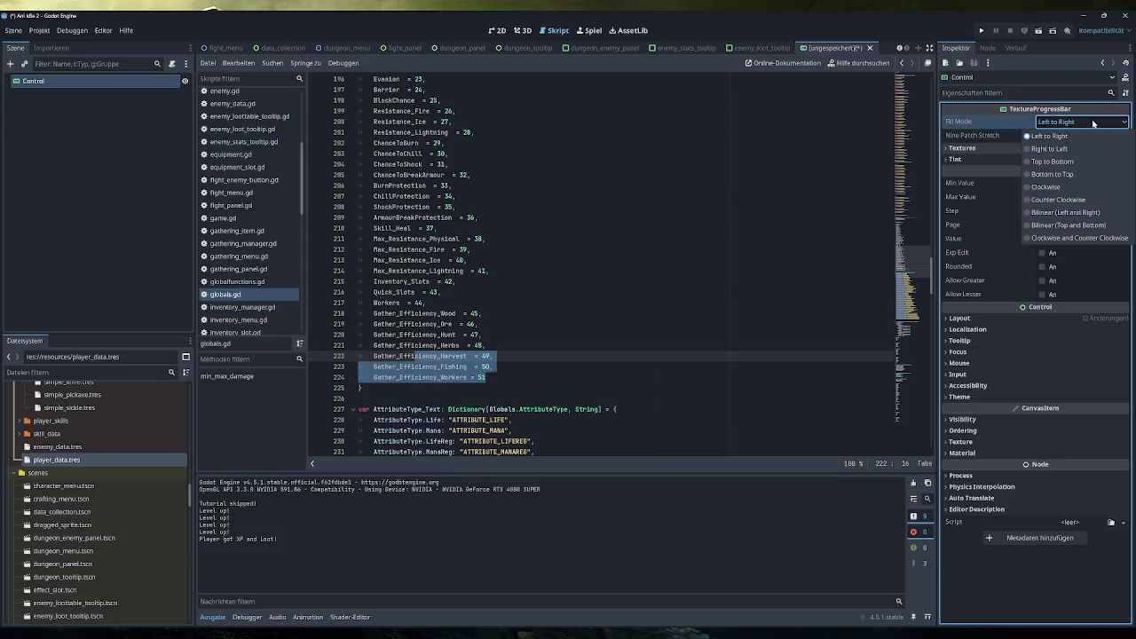
pyautogui.click(497, 31)
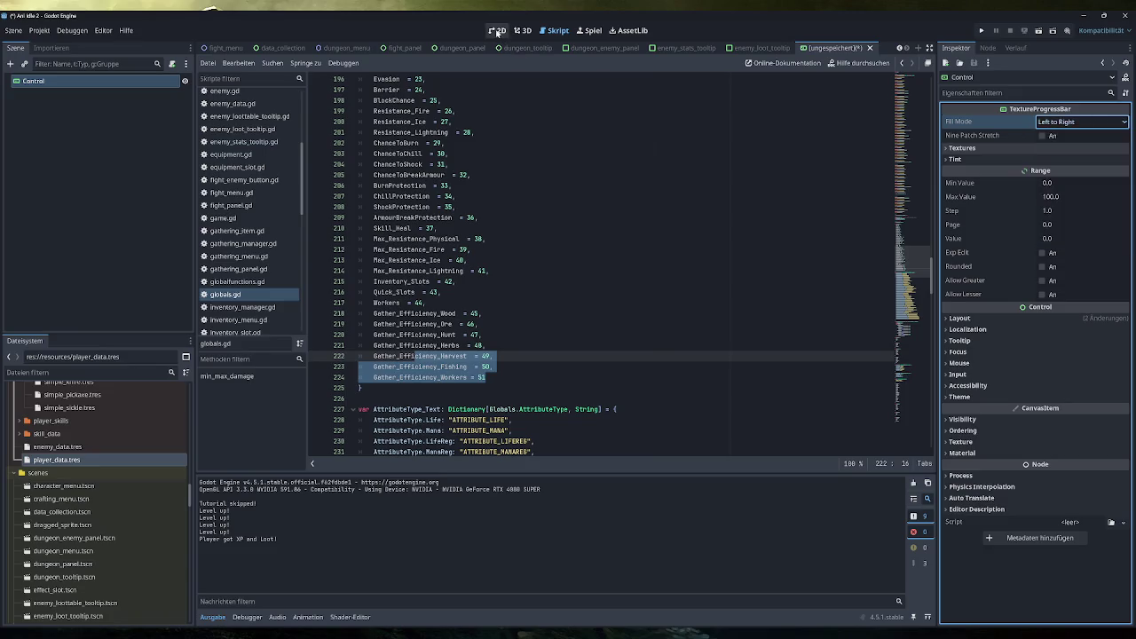
# In the 2D view, set the progress bar's Value to 37
pyautogui.click(497, 30)
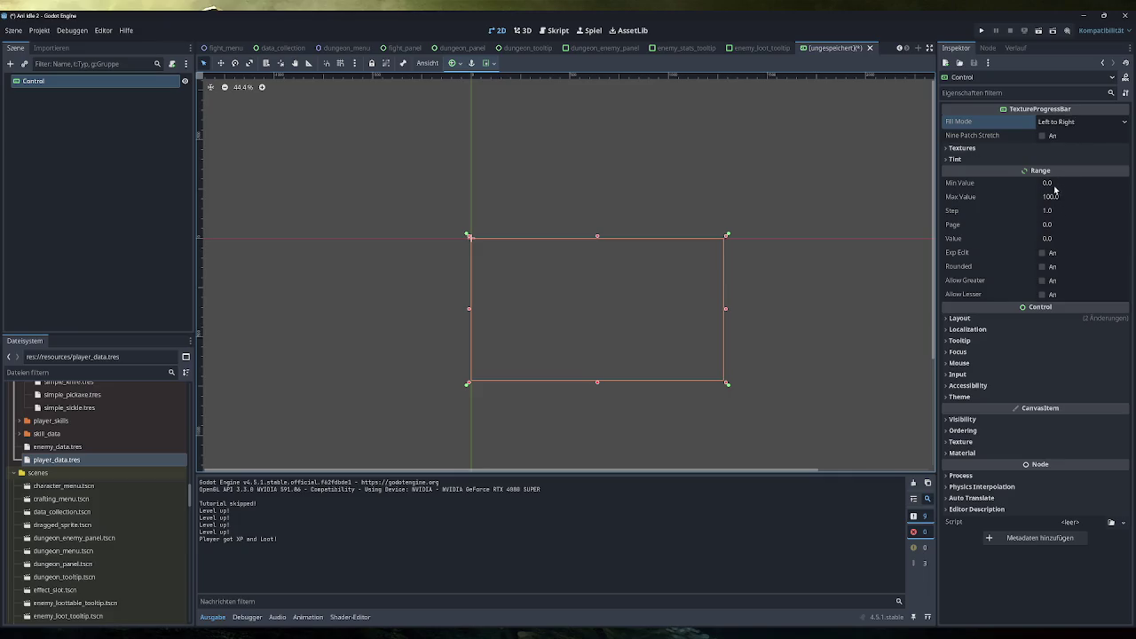
pyautogui.click(1053, 240)
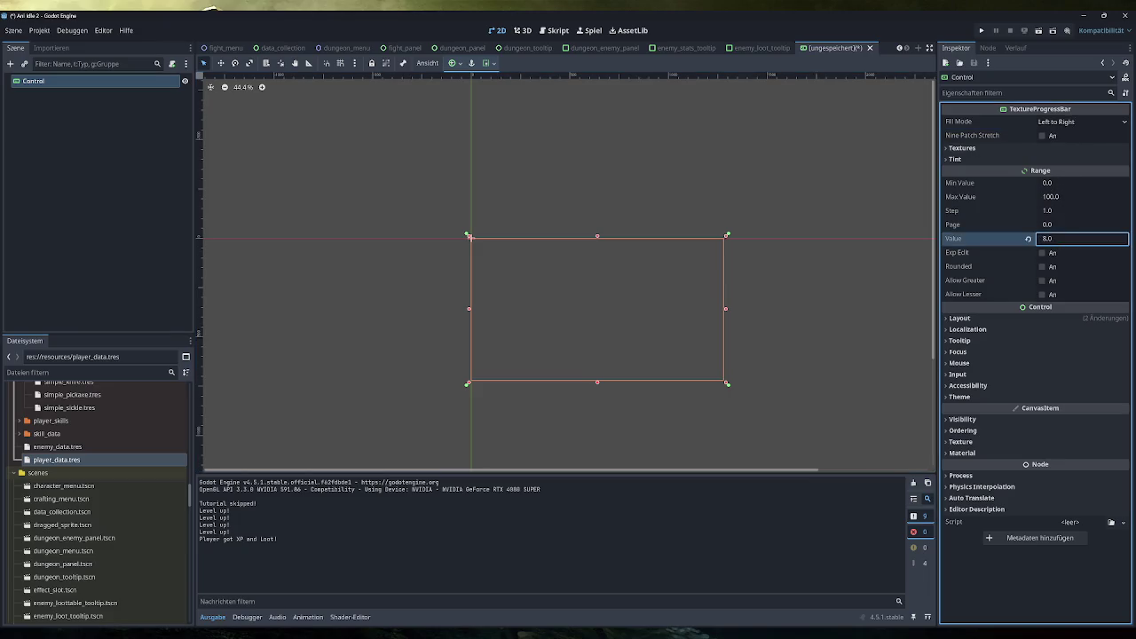
pyautogui.moveTo(1081, 238); pyautogui.dragTo(561, 323)
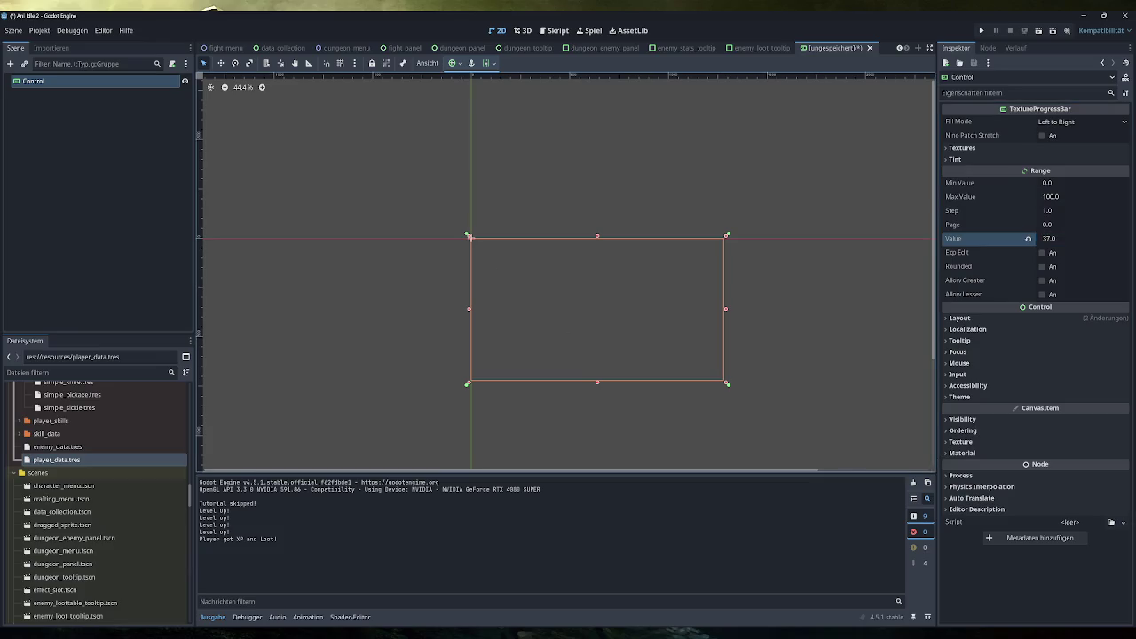
# Anchor the bar to the top left and give it a 50×50 custom minimum size
pyautogui.click(990, 320)
pyautogui.moveTo(1050, 369); pyautogui.dragTo(1061, 369)
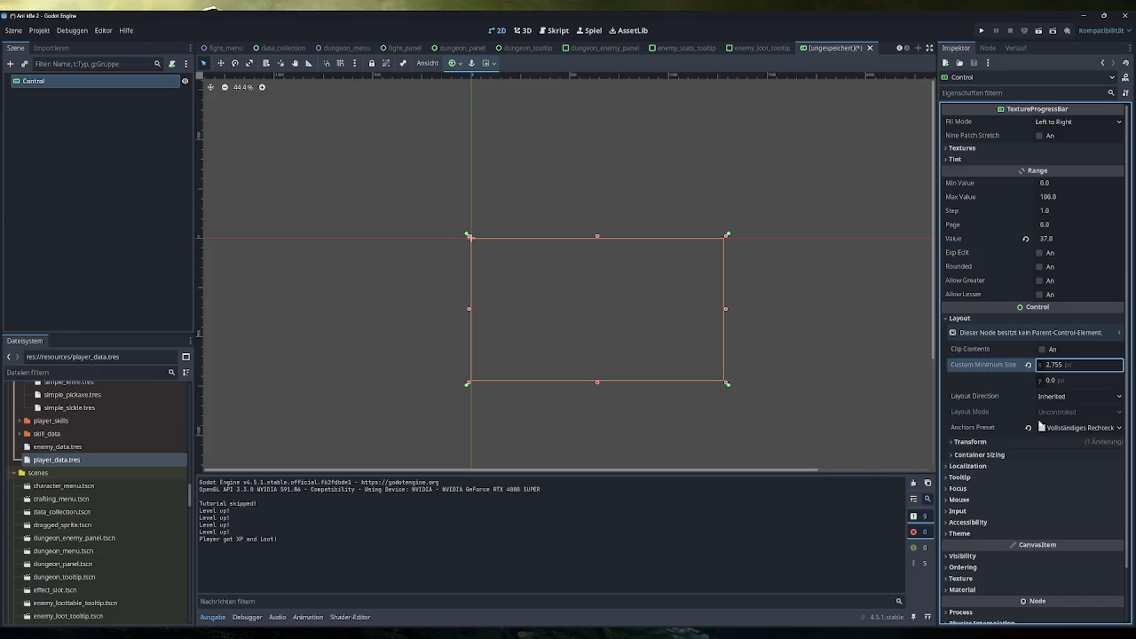
pyautogui.click(1028, 427)
pyautogui.click(1073, 364)
pyautogui.write('50')
pyautogui.press('Return')
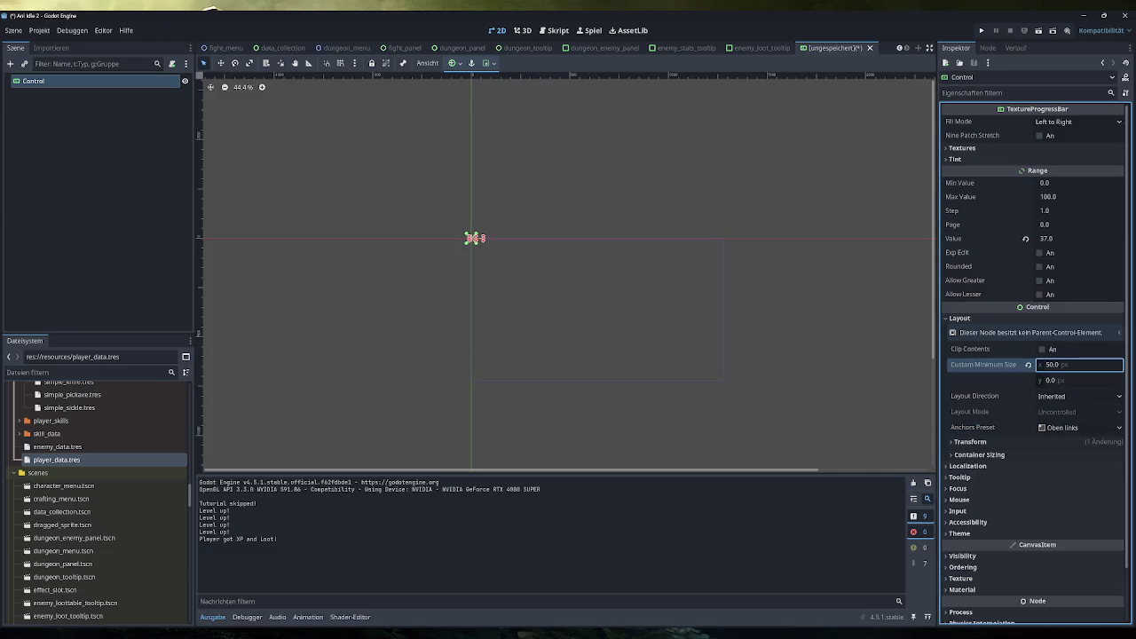
pyautogui.press('Tab')
pyautogui.write('50')
pyautogui.press('Return')
# Assign a new CanvasTexture to the bar's Under texture slot
pyautogui.scroll(3, 532, 209)
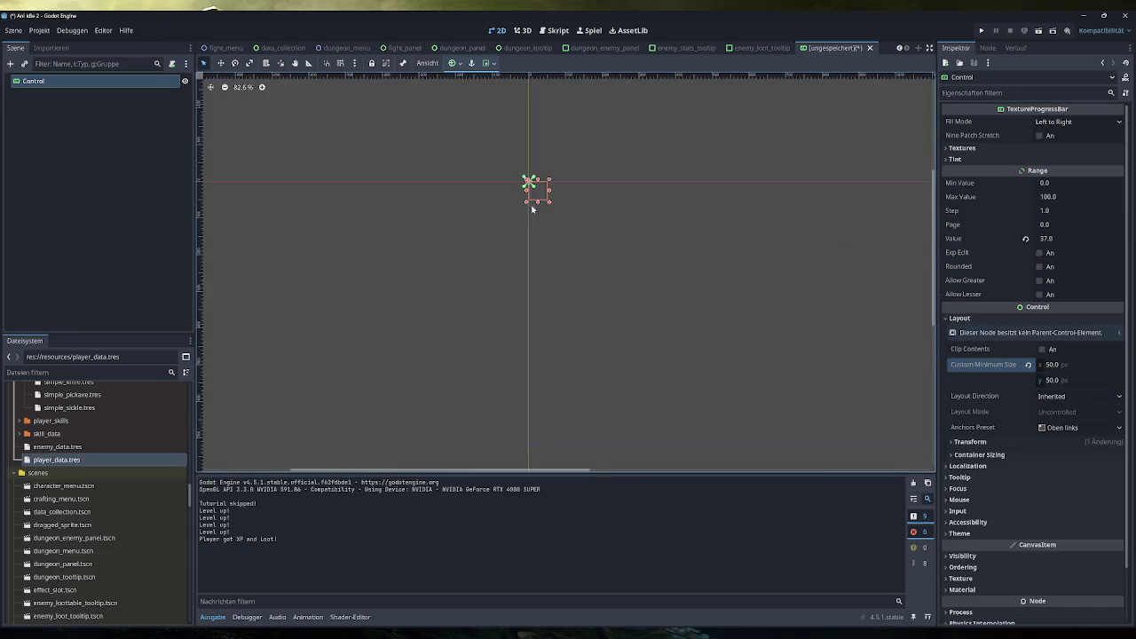
pyautogui.scroll(10, 532, 210)
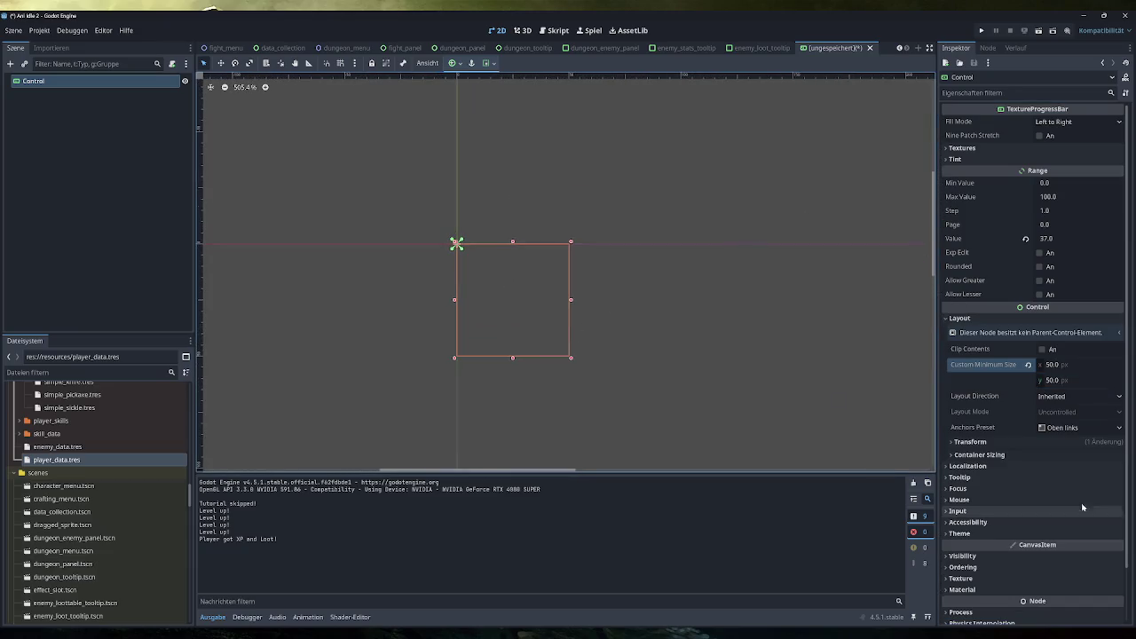
pyautogui.scroll(-2, 1032, 465)
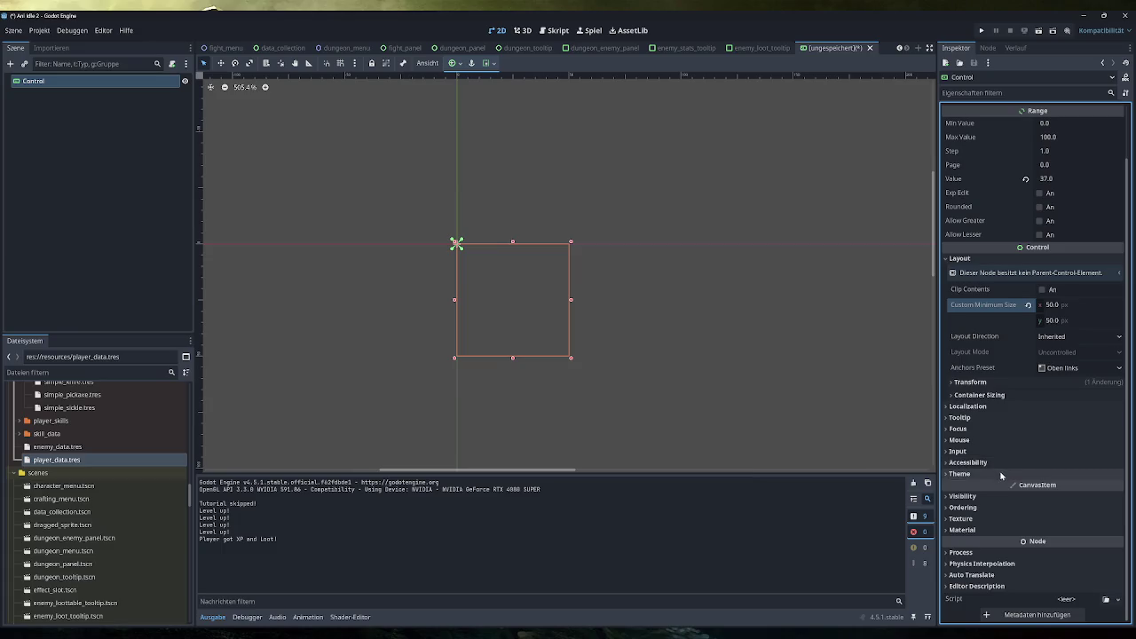
pyautogui.click(1003, 473)
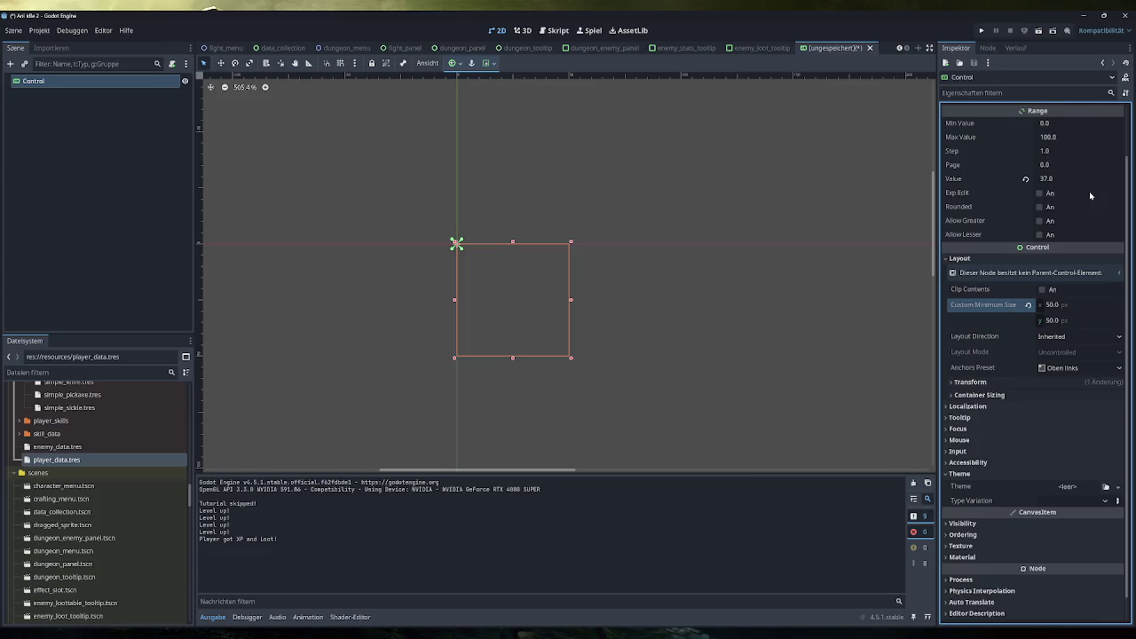
pyautogui.scroll(2, 1092, 196)
pyautogui.click(1043, 150)
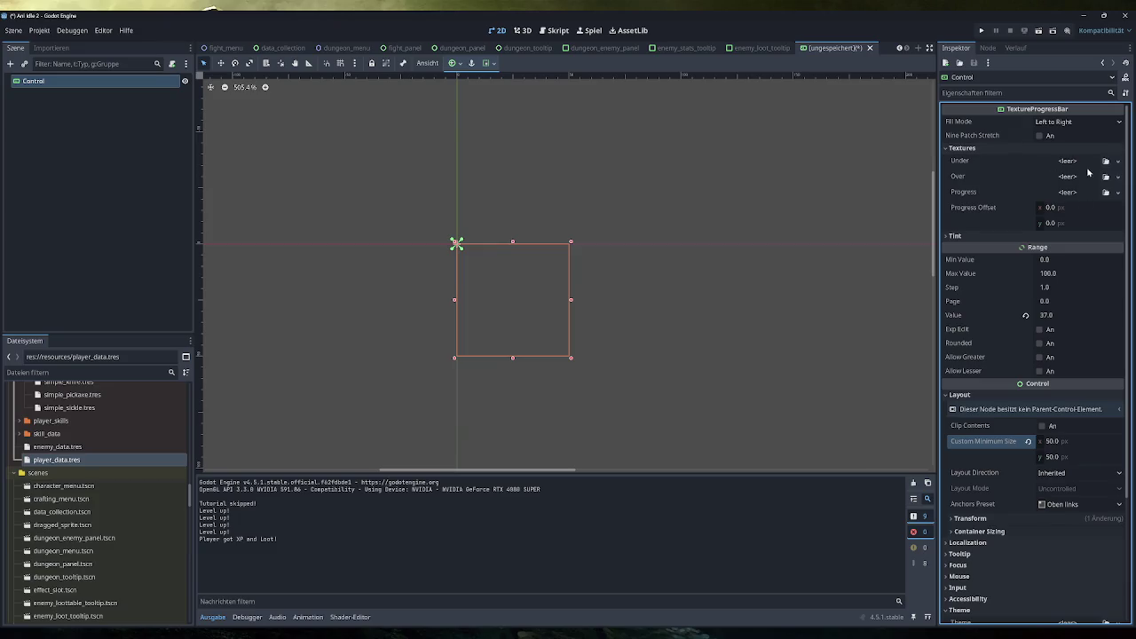
pyautogui.click(1086, 160)
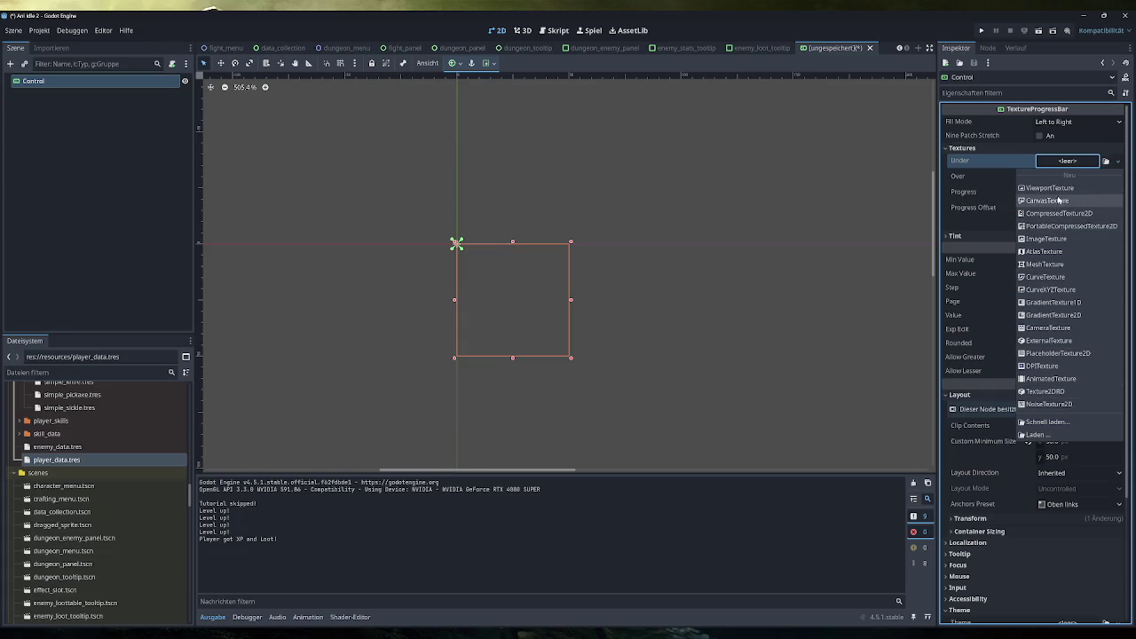
pyautogui.click(1061, 202)
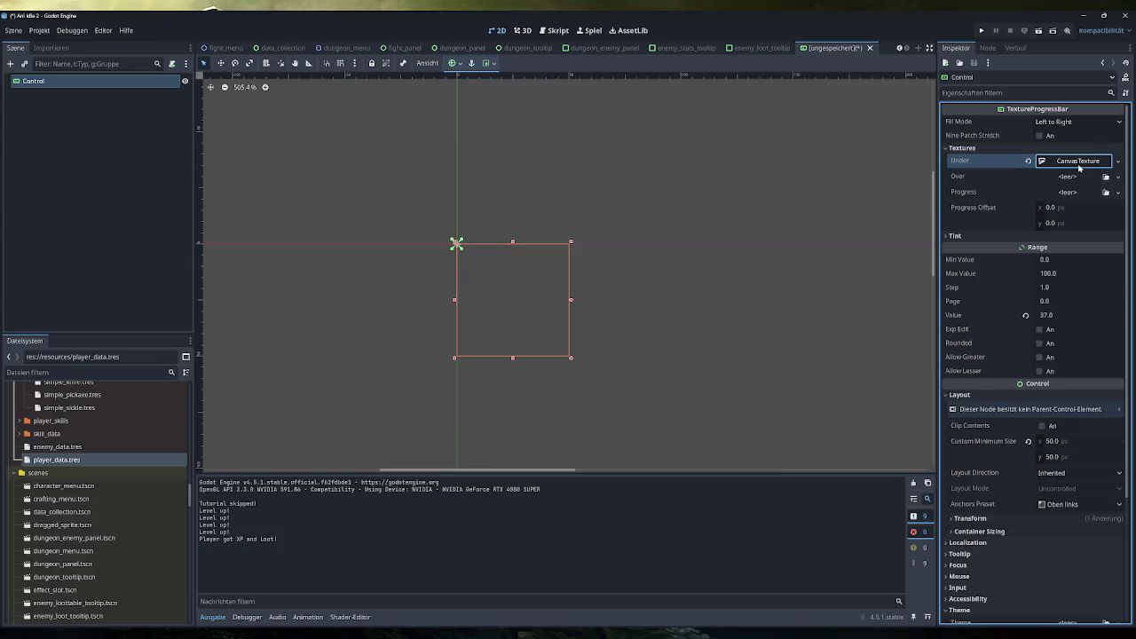
# Swap Under to a ViewportTexture, cancel the viewport dialog, then reset Under to empty
pyautogui.click(1081, 165)
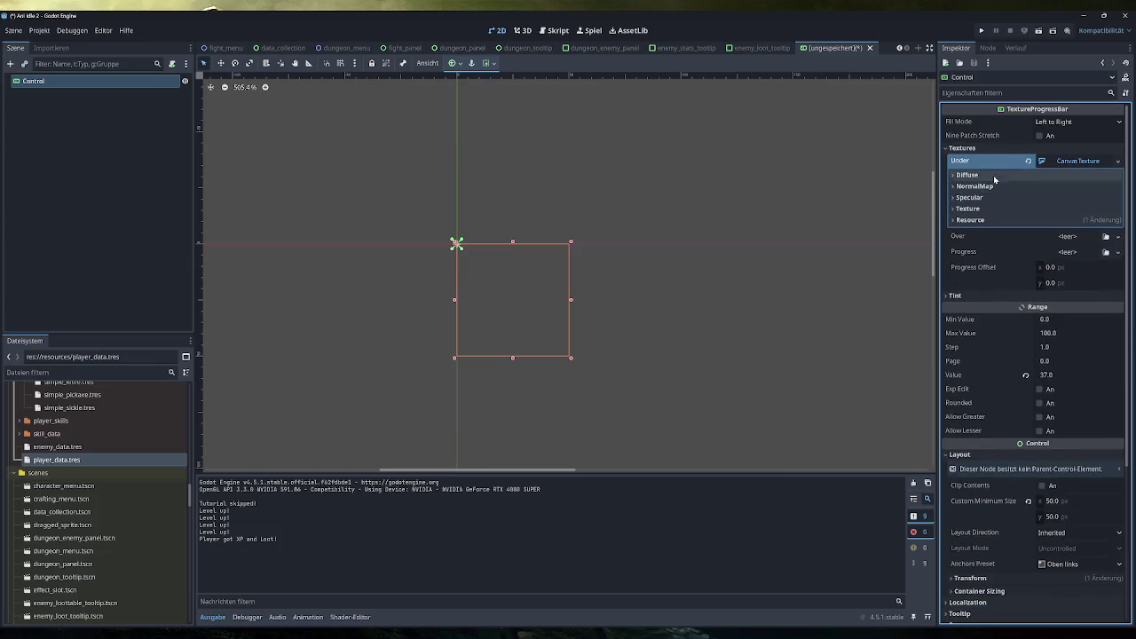
pyautogui.click(1074, 165)
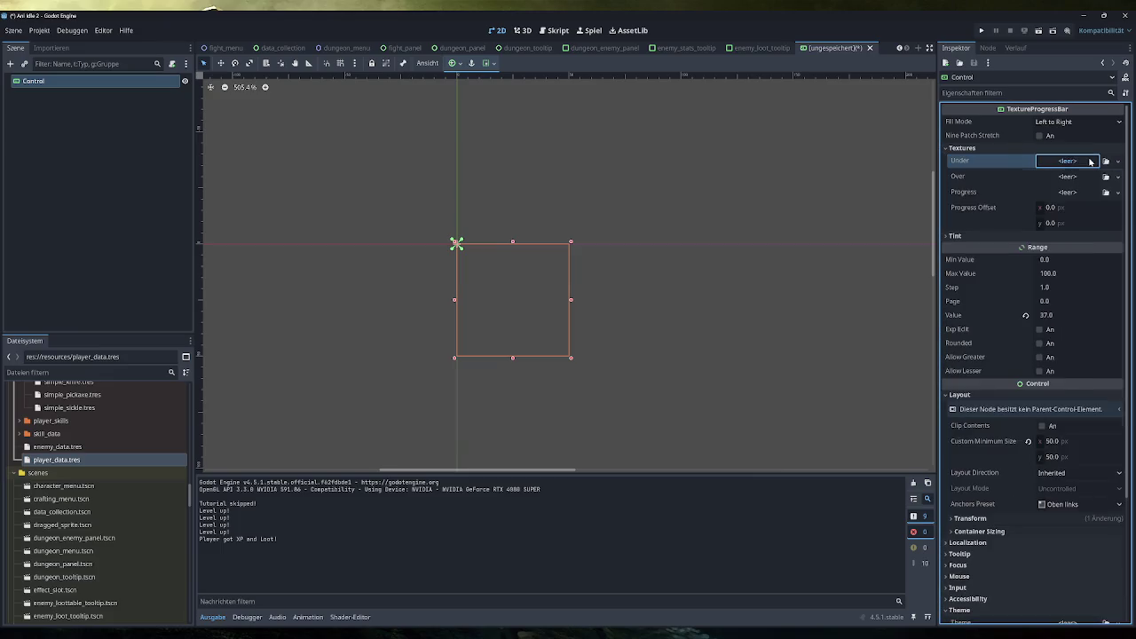
pyautogui.rightClick(1074, 163)
pyautogui.click(1074, 188)
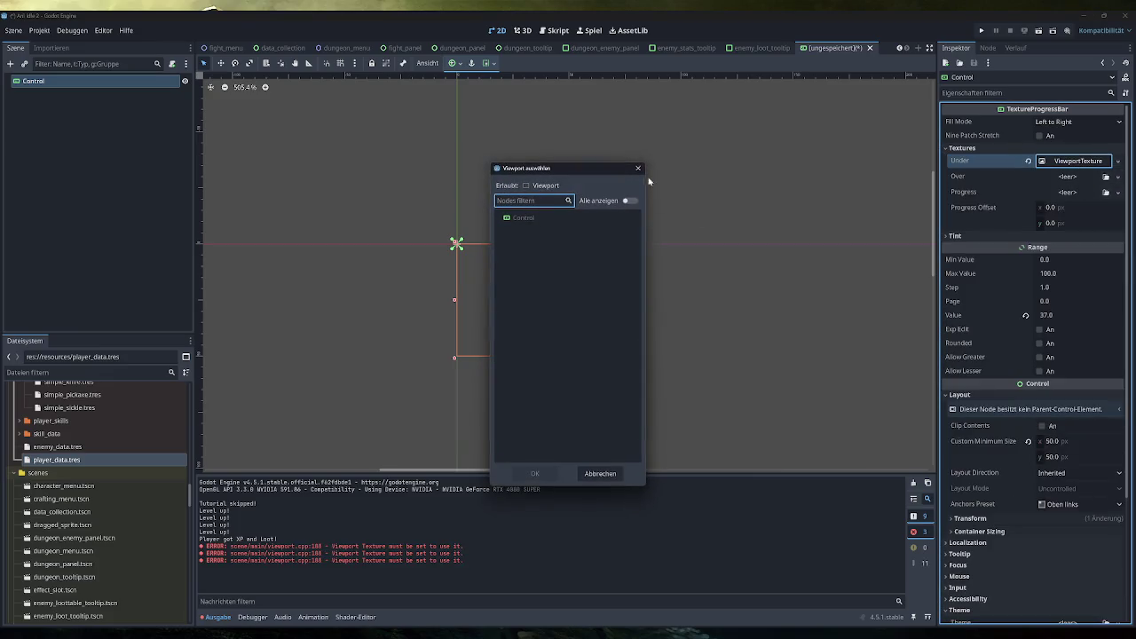
pyautogui.click(637, 167)
pyautogui.click(1072, 165)
pyautogui.click(1027, 161)
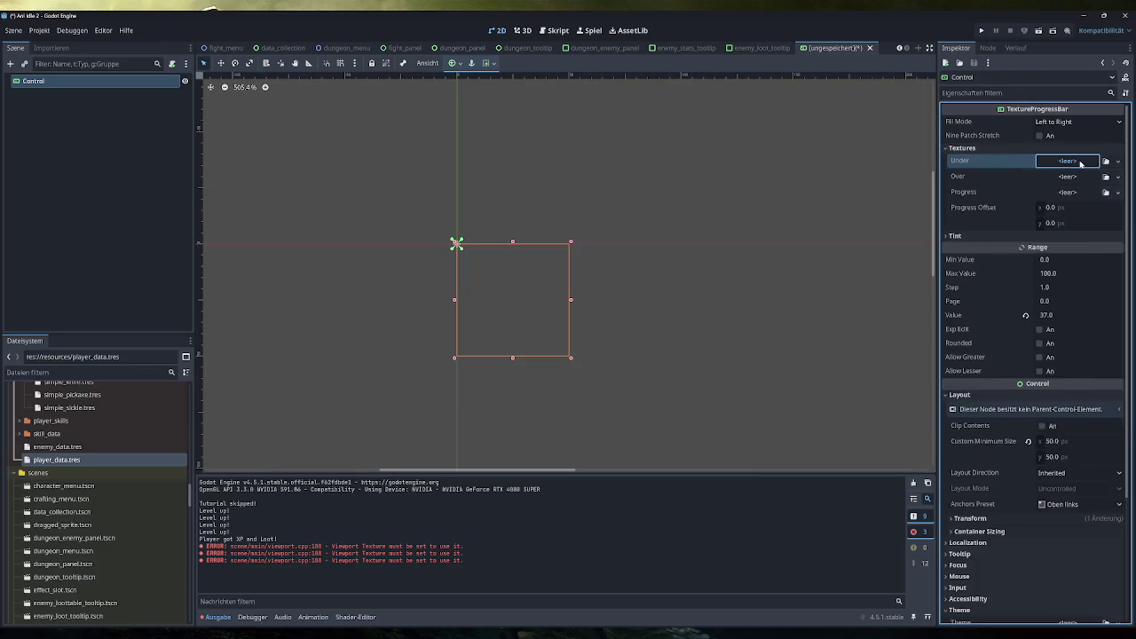
# Bring up the new-texture choices for the Over slot
pyautogui.click(1079, 162)
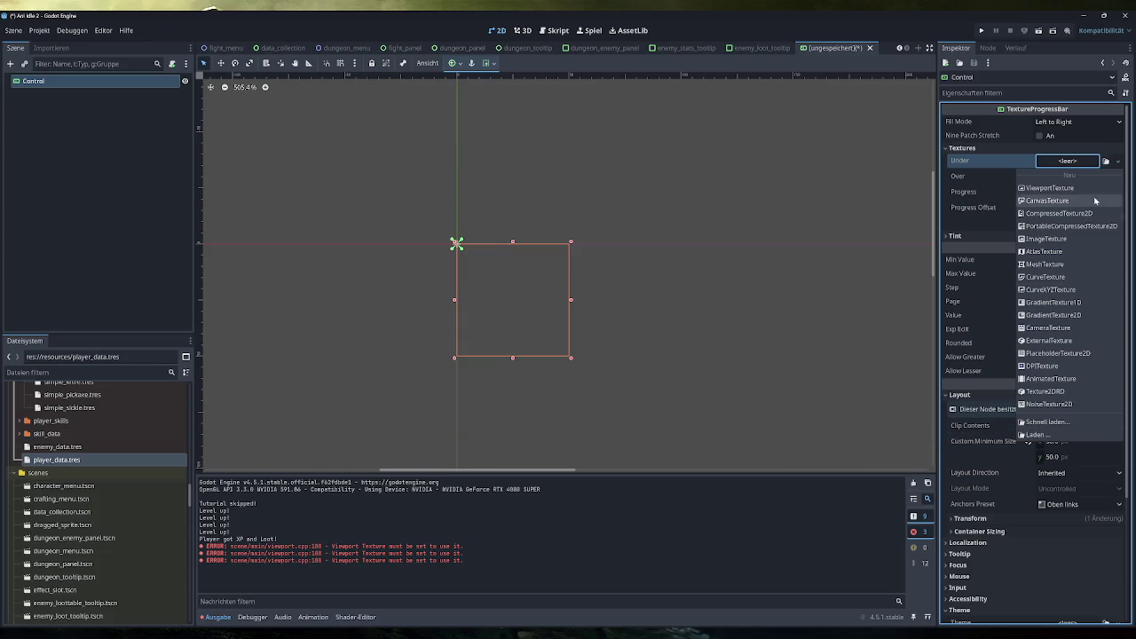
pyautogui.click(1092, 160)
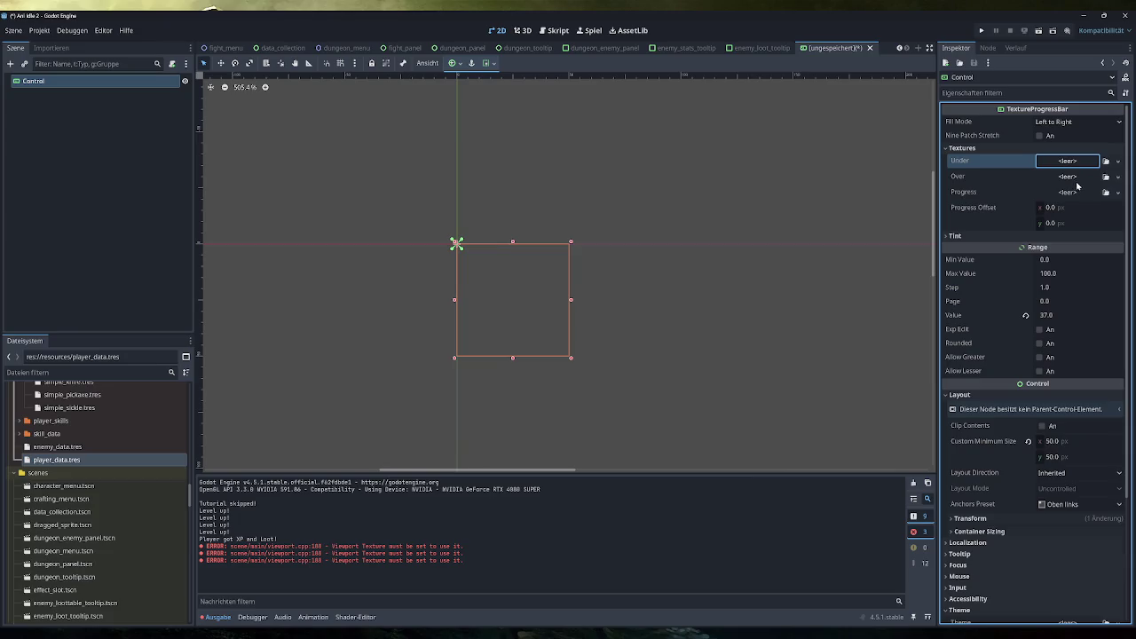
pyautogui.click(1077, 178)
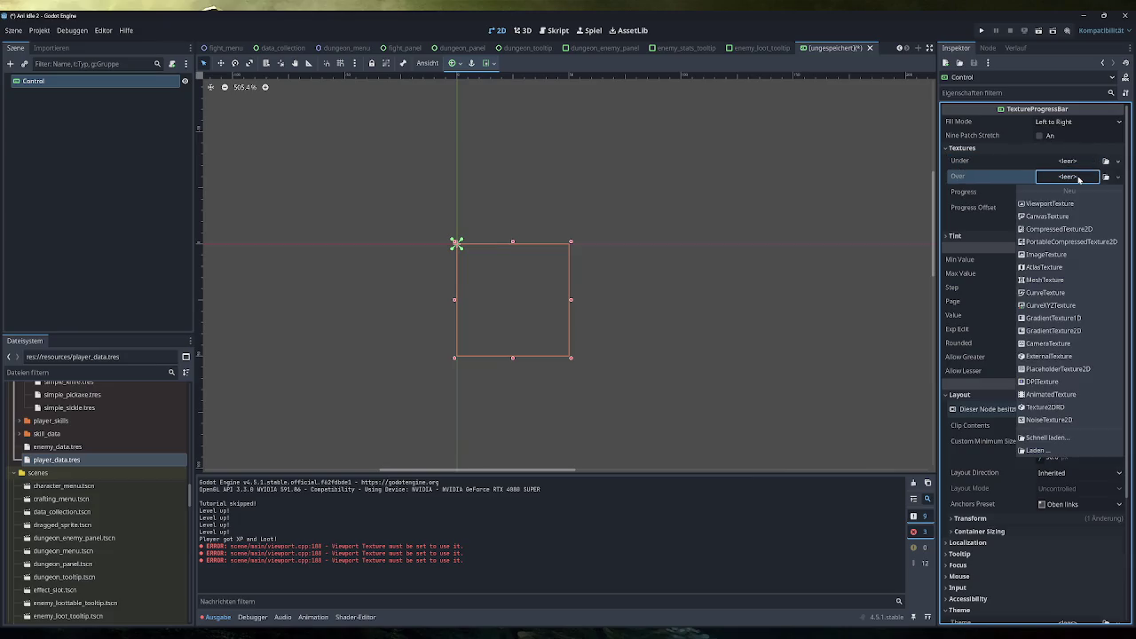
# Try a NoiseTexture2D in the Over slot and frame the checker texture in the viewport
pyautogui.click(1049, 420)
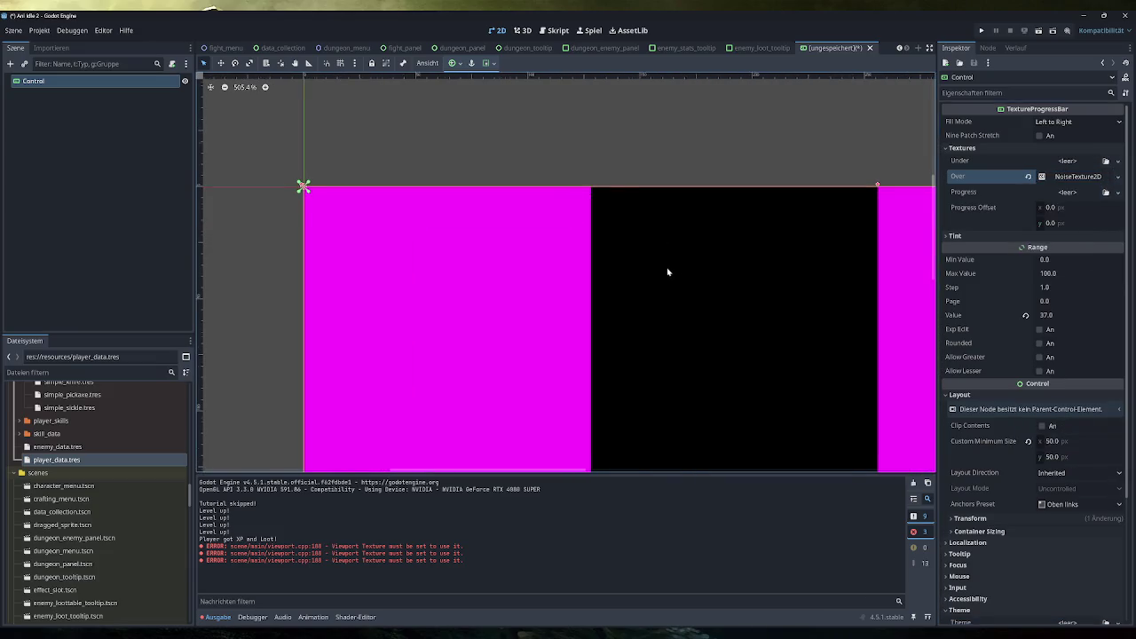
pyautogui.scroll(-4, 666, 272)
pyautogui.moveTo(734, 283); pyautogui.dragTo(595, 215)
pyautogui.scroll(-1, 595, 216)
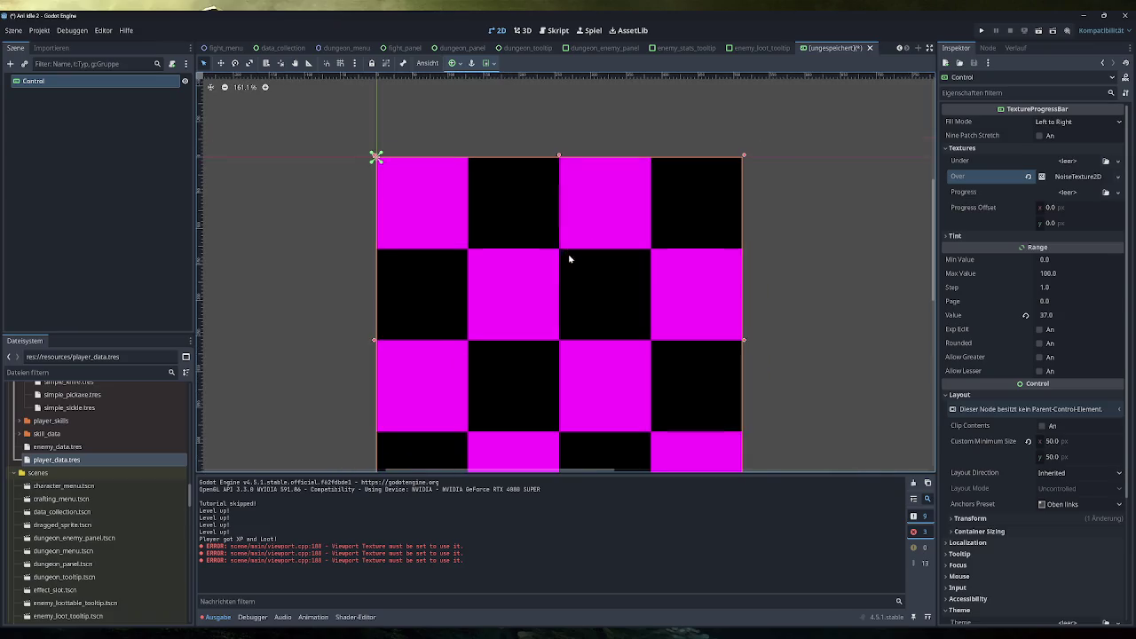
pyautogui.moveTo(568, 256)
pyautogui.mouseDown()
pyautogui.moveTo(695, 148)
pyautogui.moveTo(637, 184)
pyautogui.mouseUp()
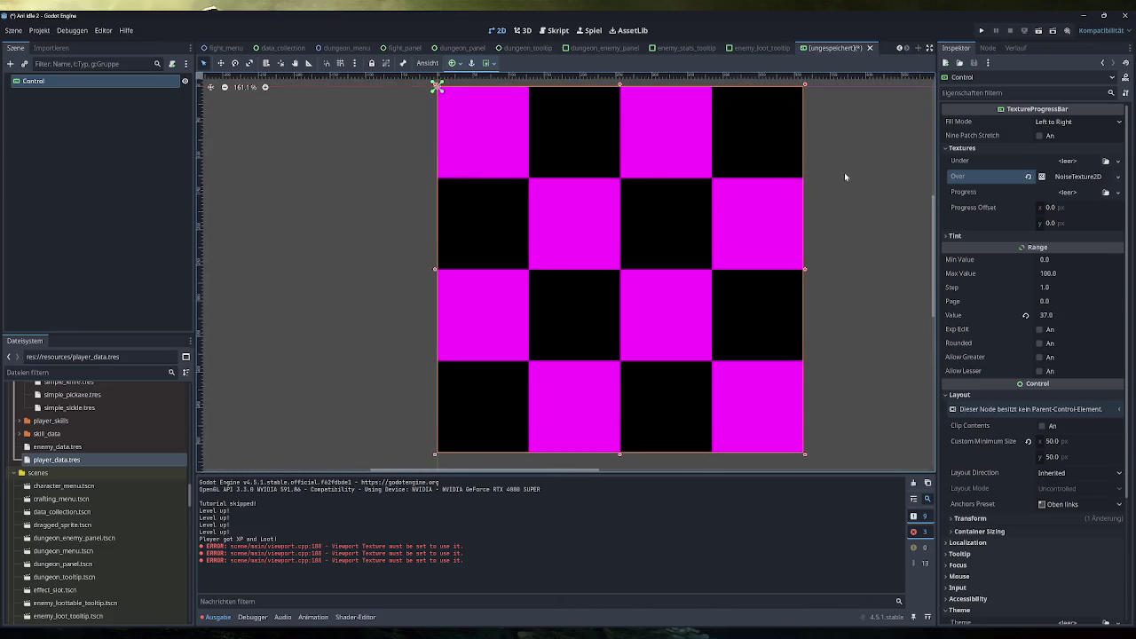
pyautogui.click(1043, 315)
pyautogui.write('20')
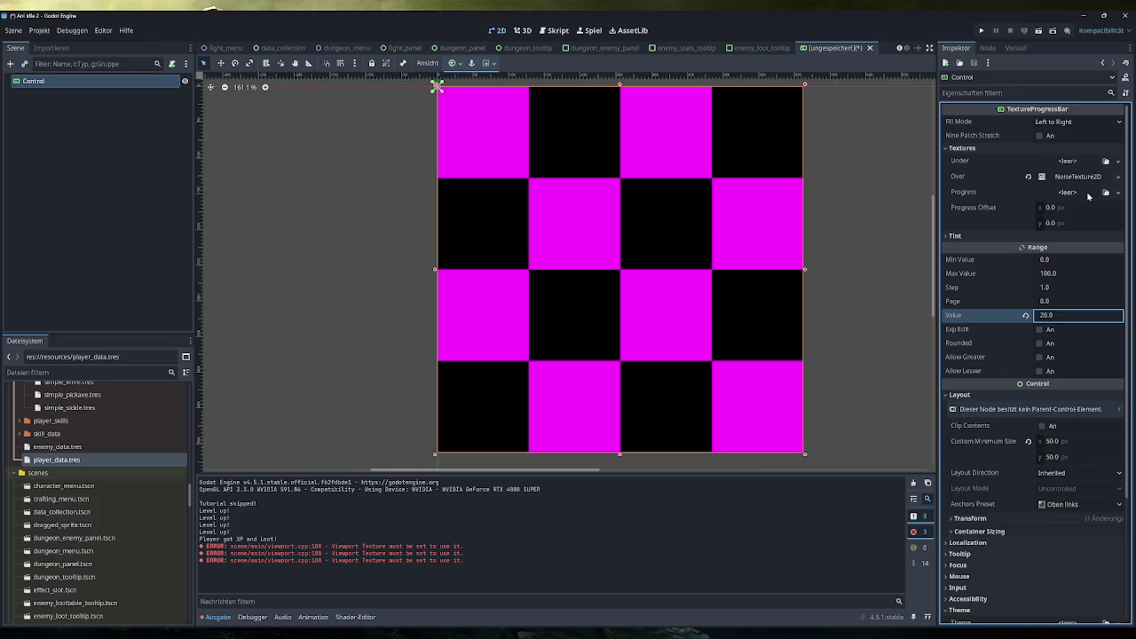
# Clear Over, give Progress a NoiseTexture2D, set Value to 34 and Fill Mode Clockwise
pyautogui.click(1028, 175)
pyautogui.click(1118, 191)
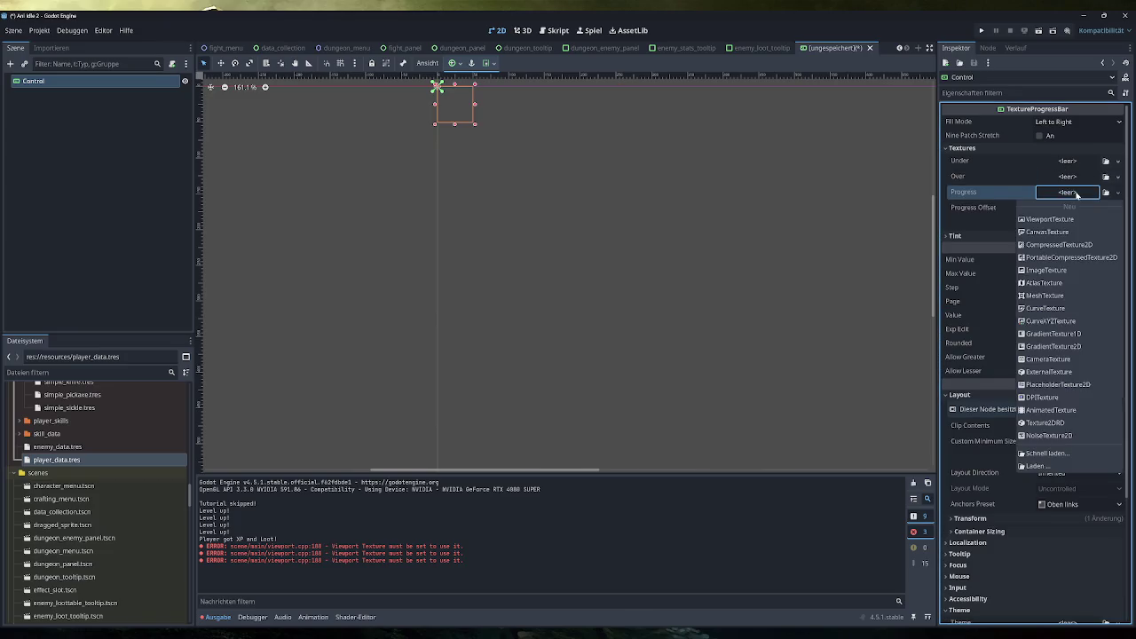
pyautogui.click(1058, 432)
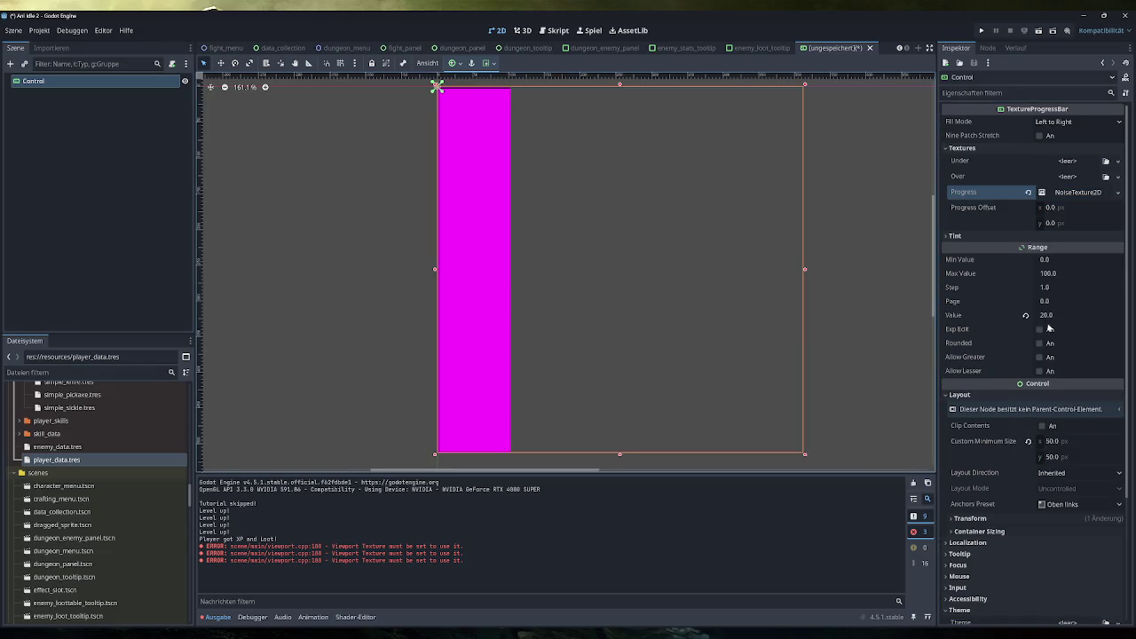
pyautogui.moveTo(1047, 315); pyautogui.dragTo(1072, 315)
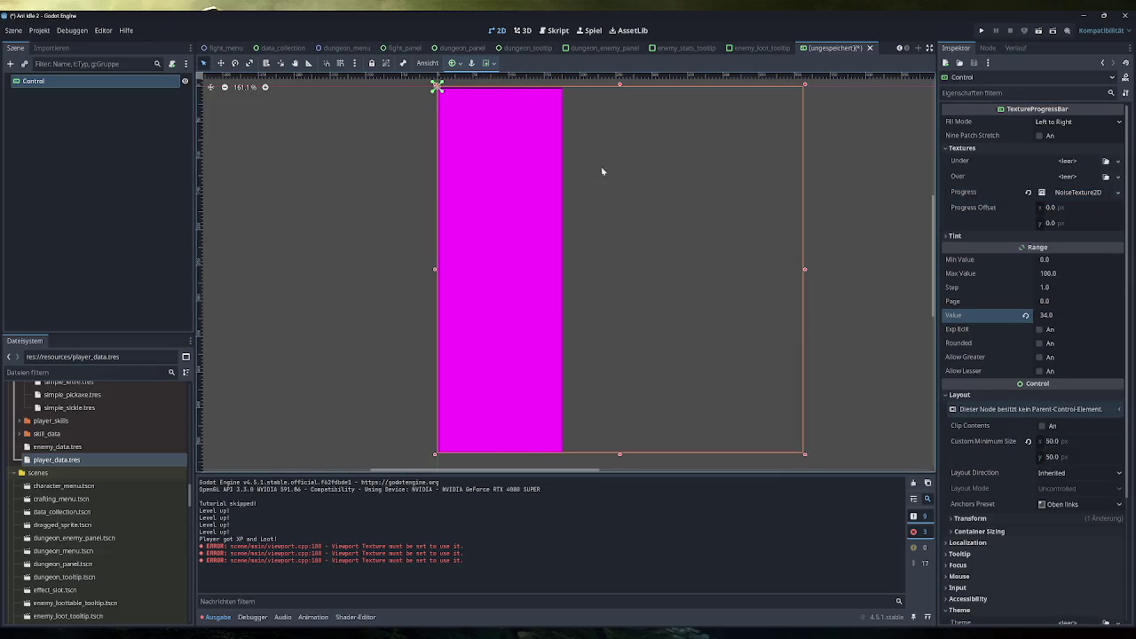
pyautogui.click(1065, 121)
pyautogui.click(1056, 188)
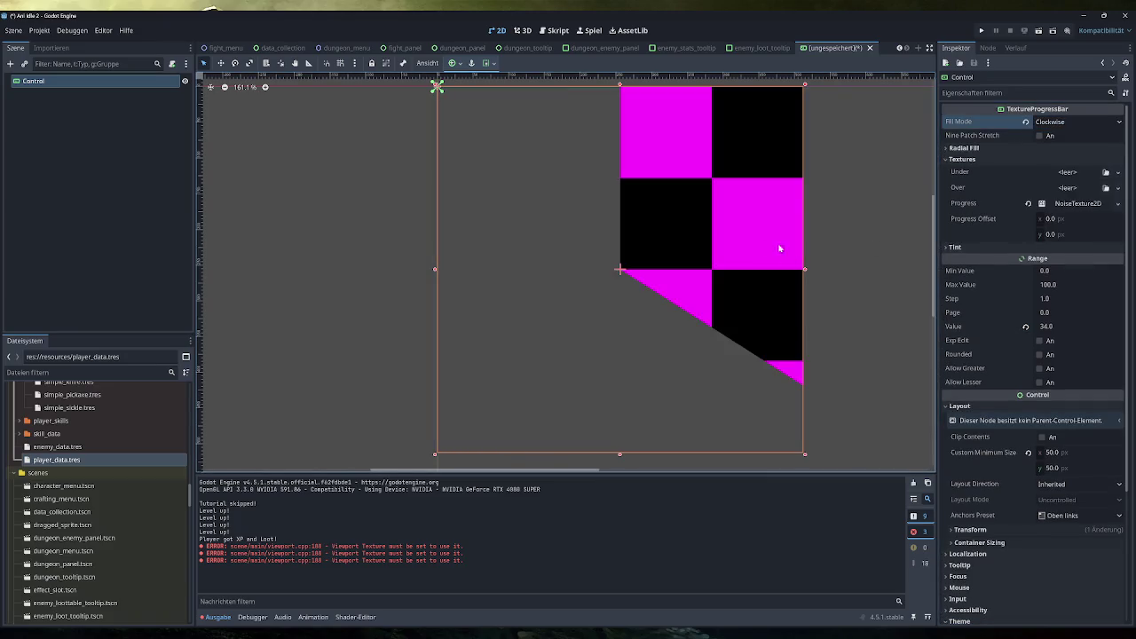
# Preview the Bilinear (Left and Right) and Clockwise and Counter Clockwise fill modes
pyautogui.moveTo(1054, 326)
pyautogui.mouseDown()
pyautogui.moveTo(1115, 327)
pyautogui.moveTo(1099, 326)
pyautogui.mouseUp()
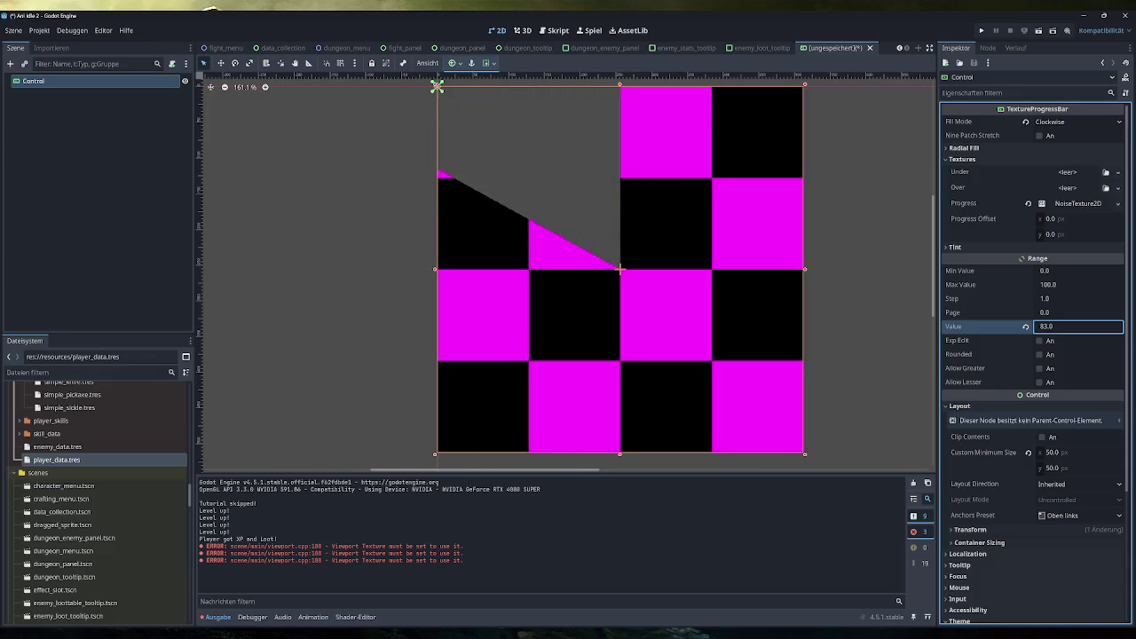
pyautogui.click(1076, 122)
pyautogui.click(1070, 211)
pyautogui.moveTo(1047, 315); pyautogui.dragTo(1049, 315)
pyautogui.click(1070, 121)
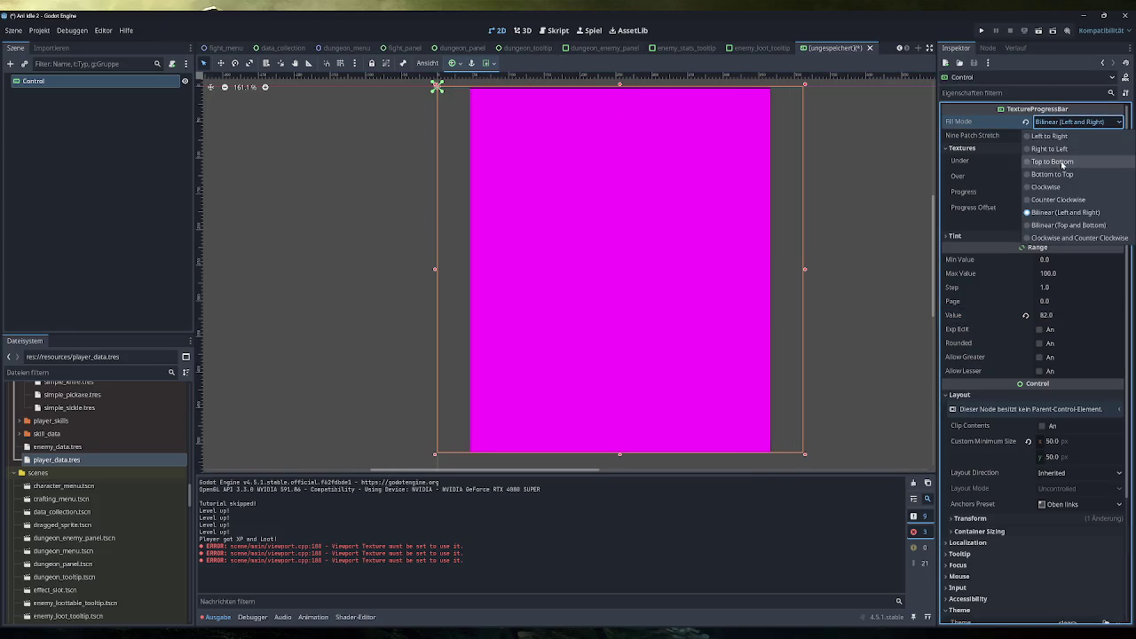
pyautogui.click(1063, 237)
pyautogui.moveTo(1047, 327)
pyautogui.mouseDown()
pyautogui.moveTo(1010, 327)
pyautogui.moveTo(1059, 327)
pyautogui.mouseUp()
# Set Fill Mode to Counter Clockwise and step the Value down to 0
pyautogui.click(1102, 124)
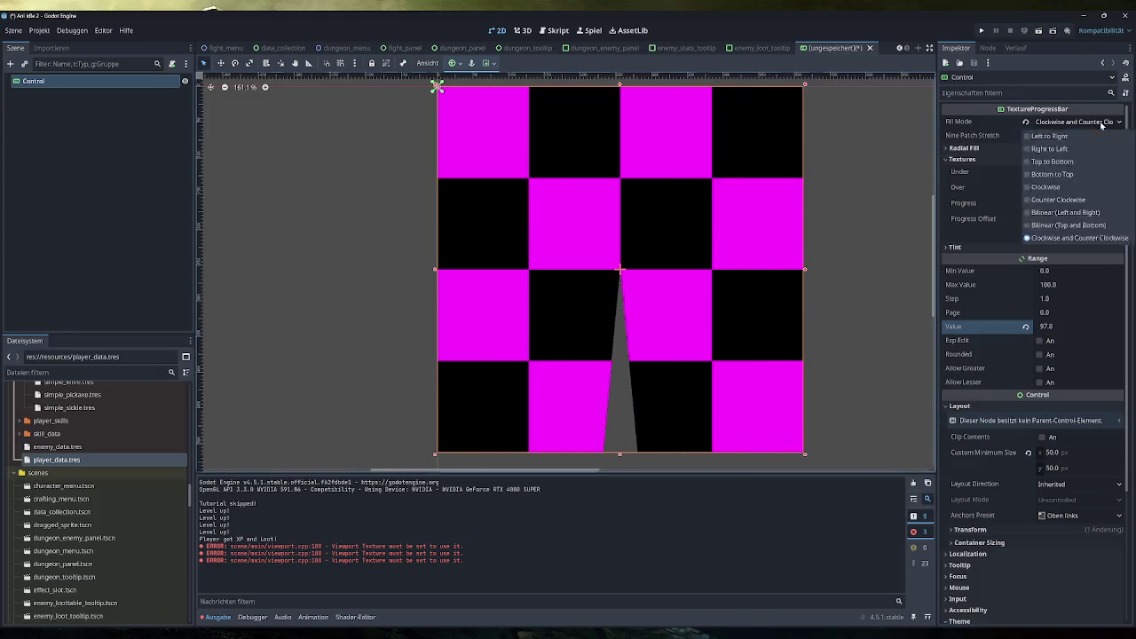
pyautogui.click(1060, 201)
pyautogui.moveTo(1073, 330)
pyautogui.mouseDown()
pyautogui.moveTo(1052, 330)
pyautogui.moveTo(1062, 330)
pyautogui.mouseUp()
pyautogui.press('Down')
pyautogui.press('Down')
pyautogui.press('Down')
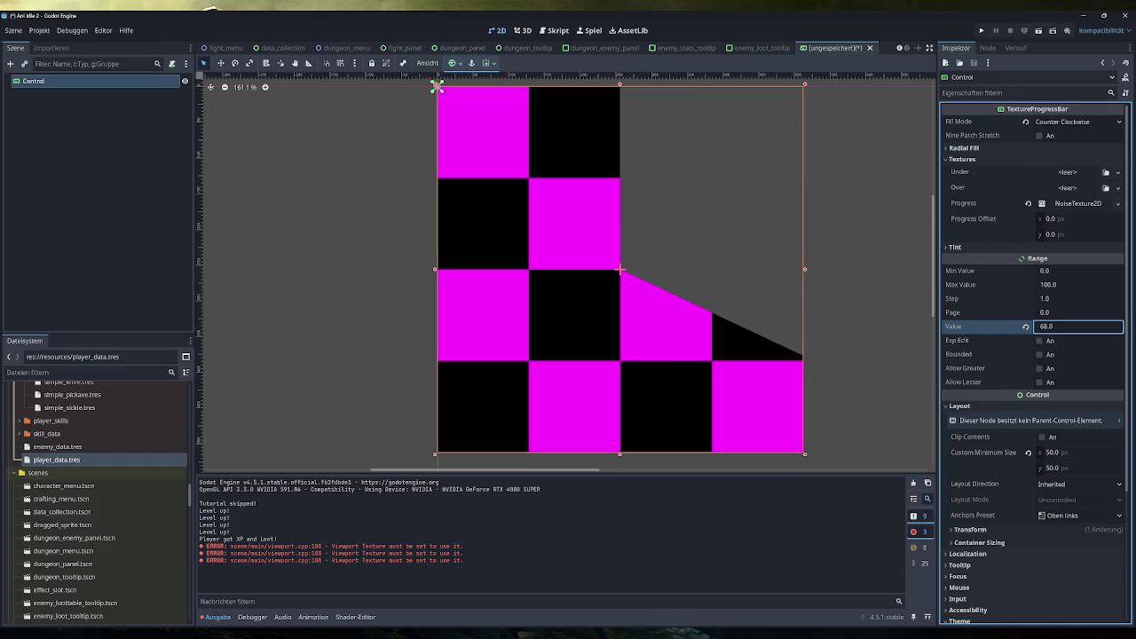
pyautogui.press('Down')
pyautogui.press('Down')
pyautogui.press('Down')
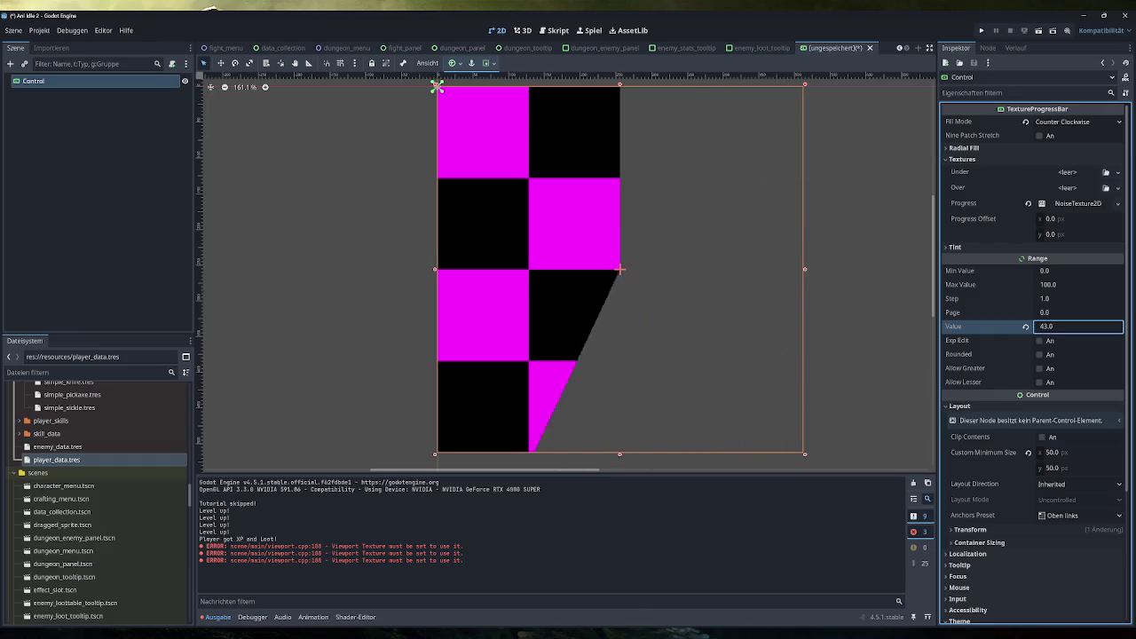
pyautogui.press('Down')
pyautogui.press('Down')
pyautogui.press('Down')
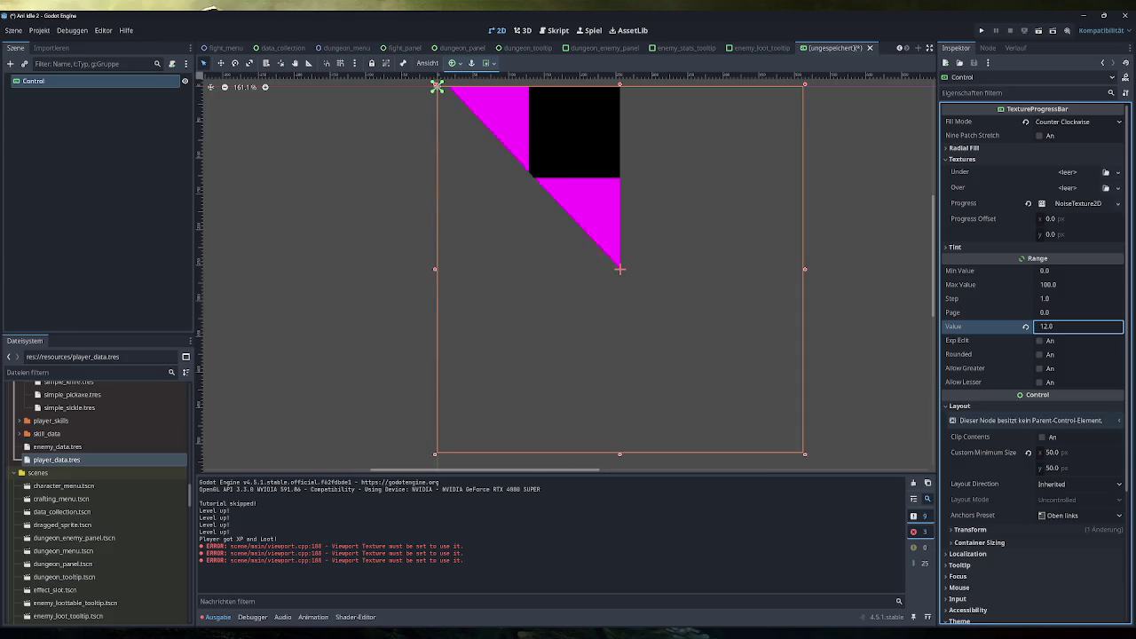
pyautogui.click(578, 329)
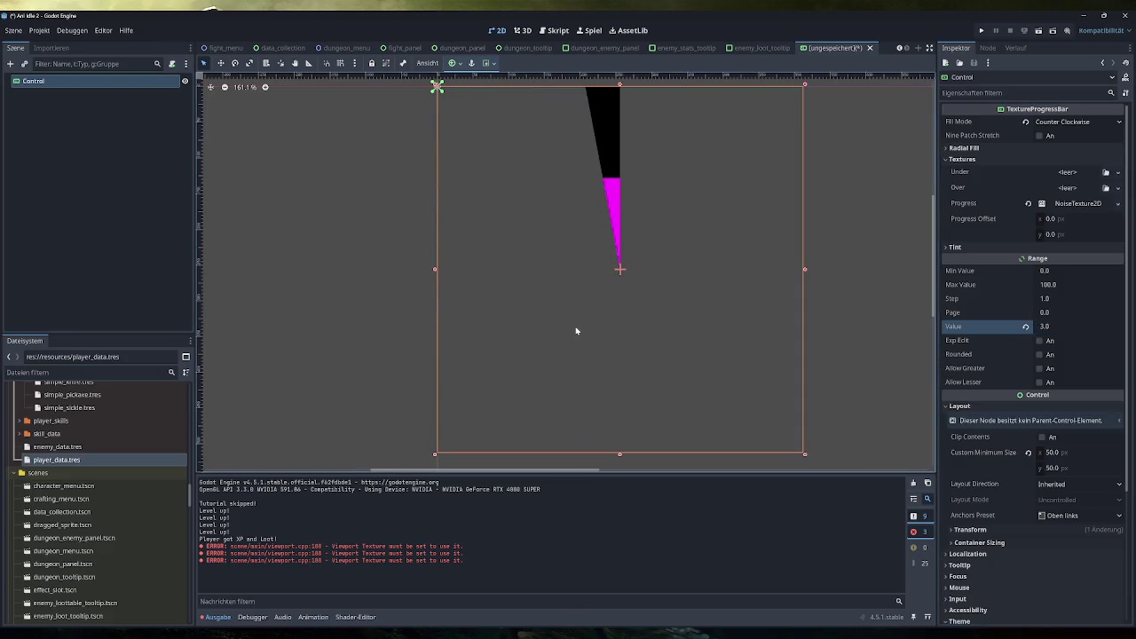
pyautogui.click(1058, 326)
pyautogui.press('Down')
pyautogui.press('Down')
pyautogui.press('Down')
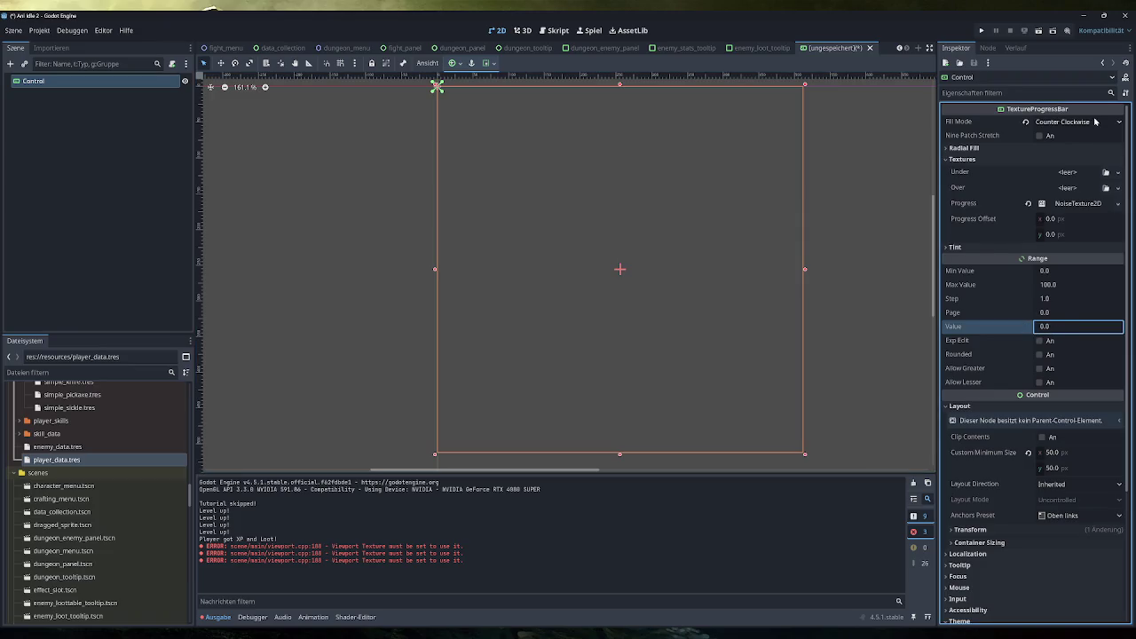
pyautogui.click(740, 132)
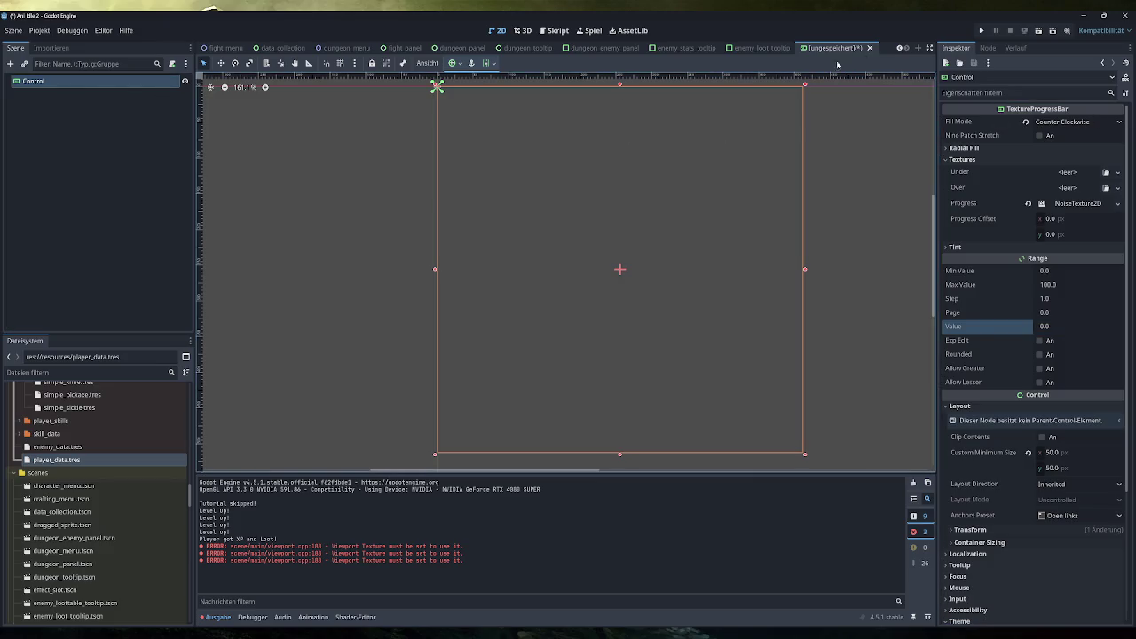
# Close the test scene without saving and open effect_slot.tscn
pyautogui.click(869, 48)
pyautogui.click(615, 350)
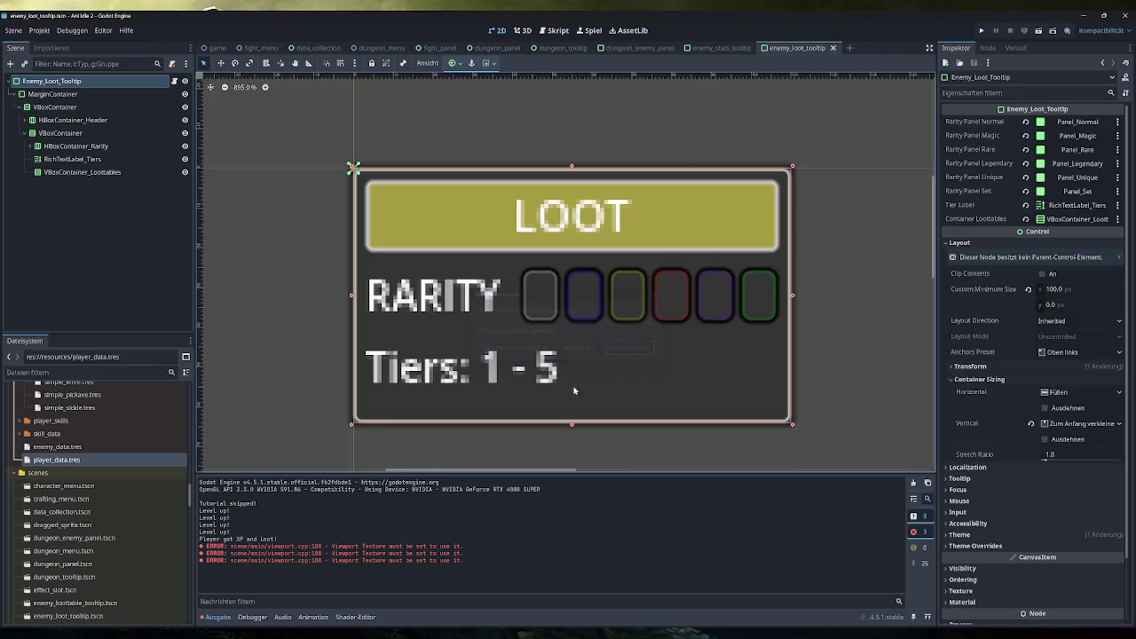
pyautogui.scroll(-3, 100, 517)
pyautogui.doubleClick(80, 501)
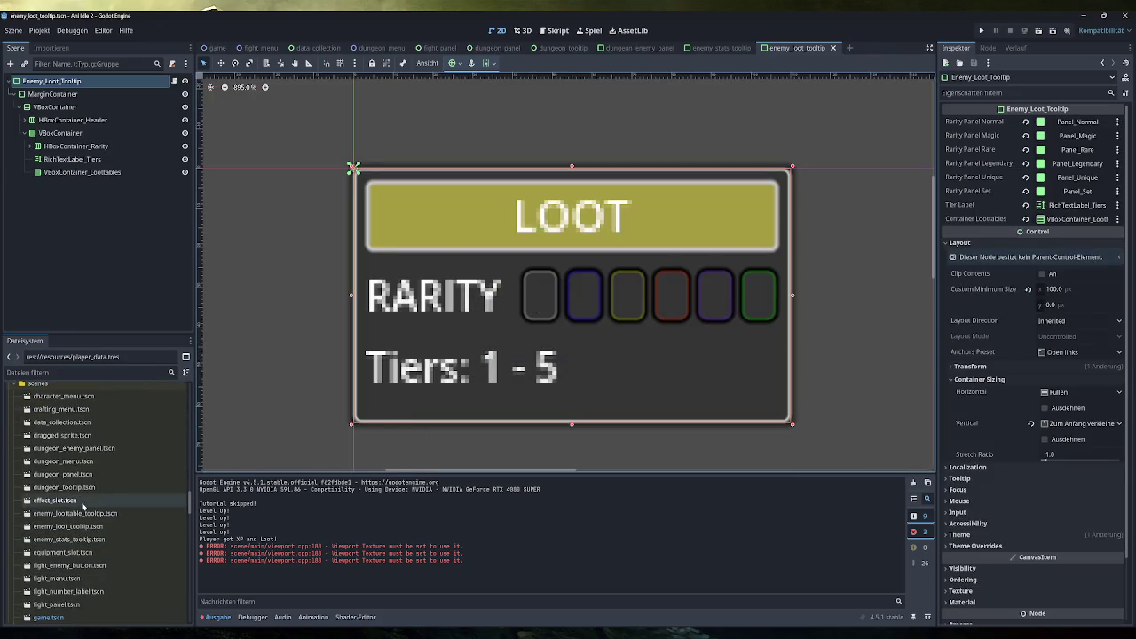
# Preview Duration_Bar's fill, reset its value to 0, and start adding a child to Effect_Slot
pyautogui.click(49, 146)
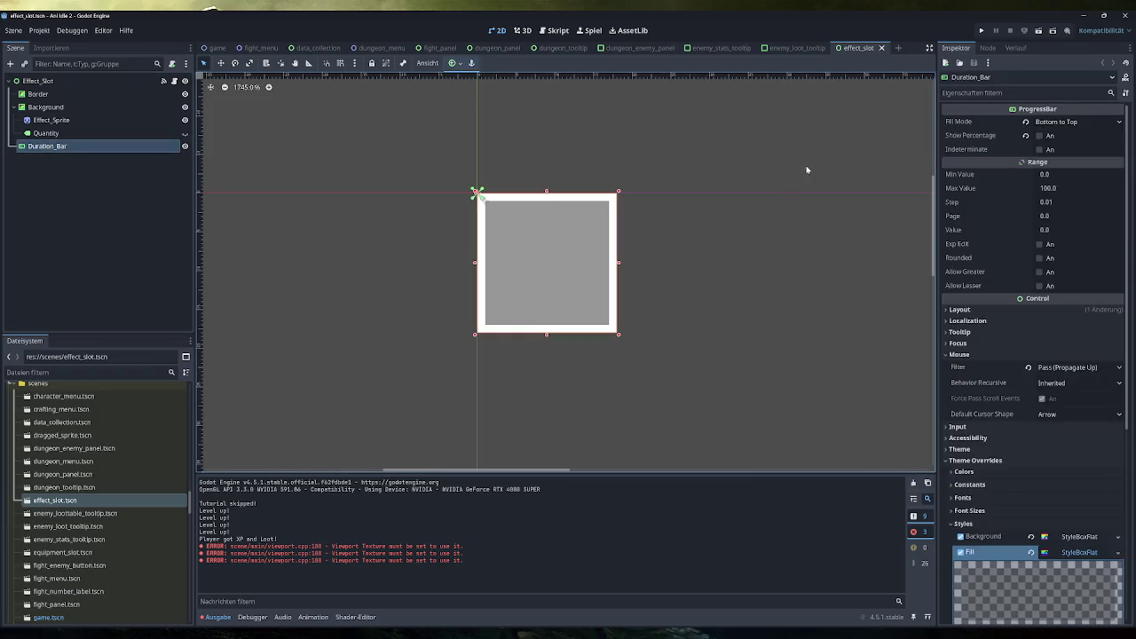
pyautogui.moveTo(1045, 230)
pyautogui.mouseDown()
pyautogui.moveTo(1121, 230)
pyautogui.moveTo(1065, 210)
pyautogui.mouseUp()
pyautogui.click(1026, 230)
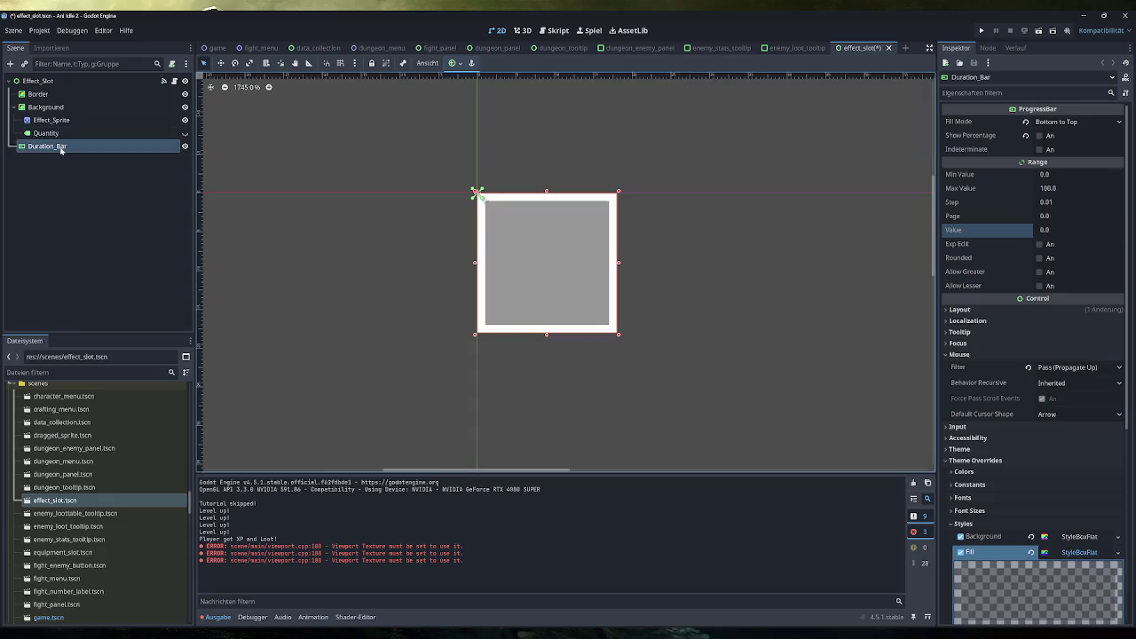
pyautogui.click(31, 81)
pyautogui.click(11, 64)
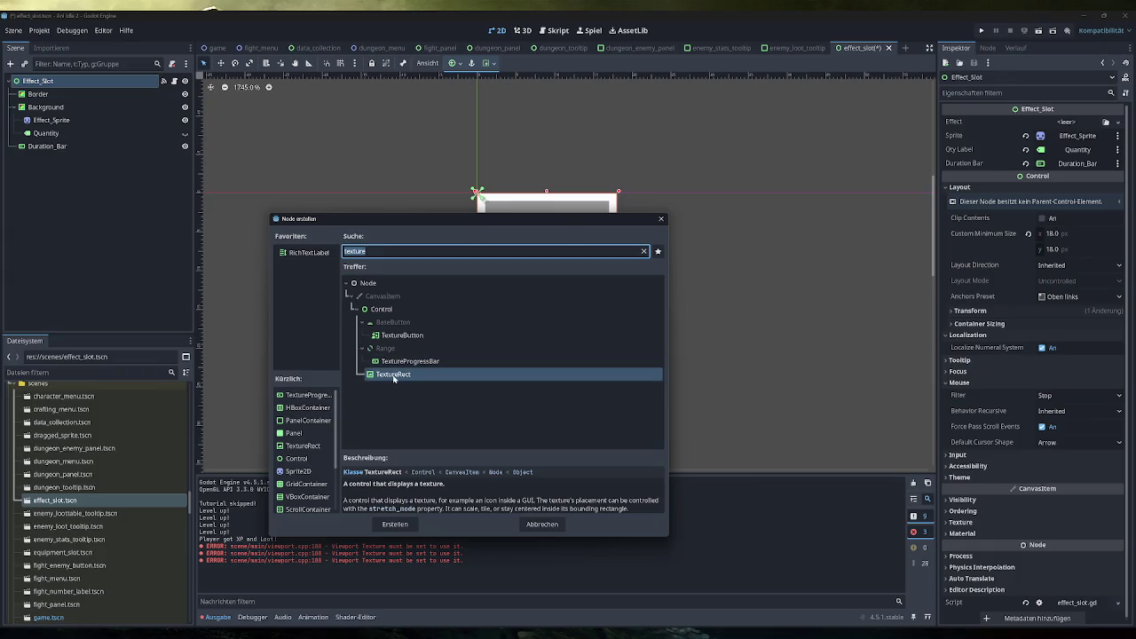
# Add a TextureProgressBar under Effect_Slot with Fill Mode Counter Clockwise, expanding Radial Fill and Textures
pyautogui.doubleClick(394, 361)
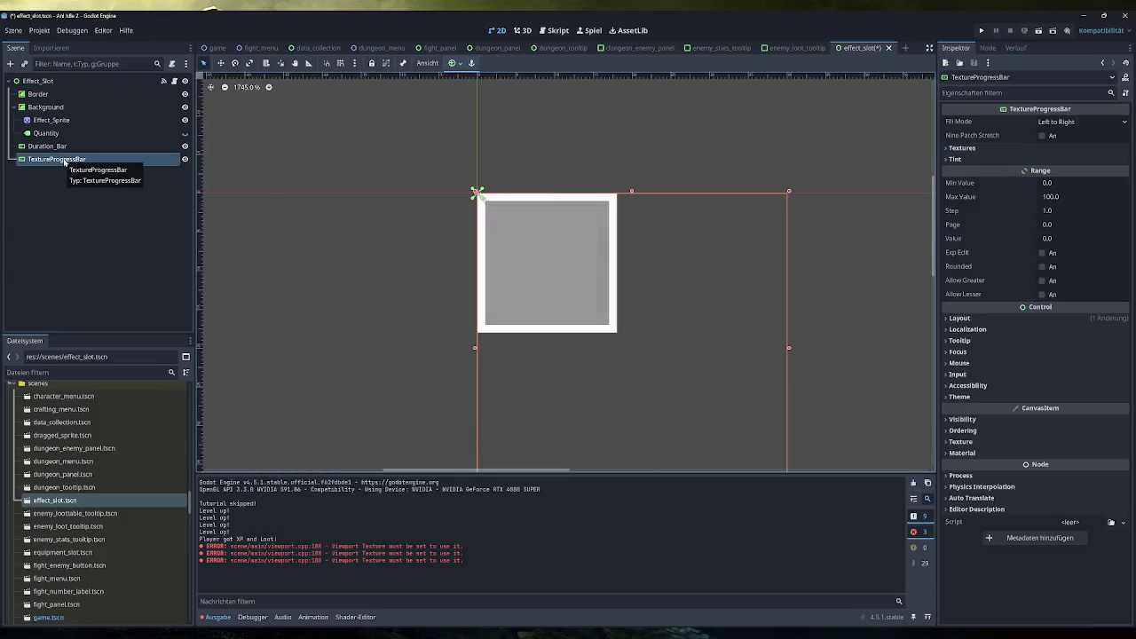
pyautogui.click(67, 164)
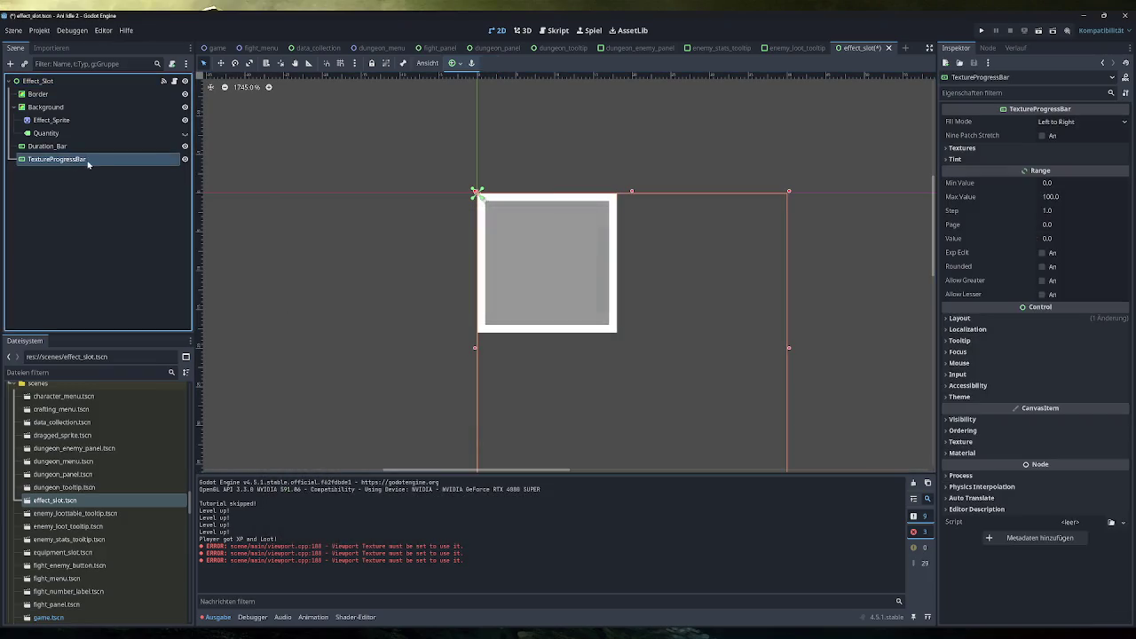
pyautogui.click(1078, 124)
pyautogui.click(1070, 200)
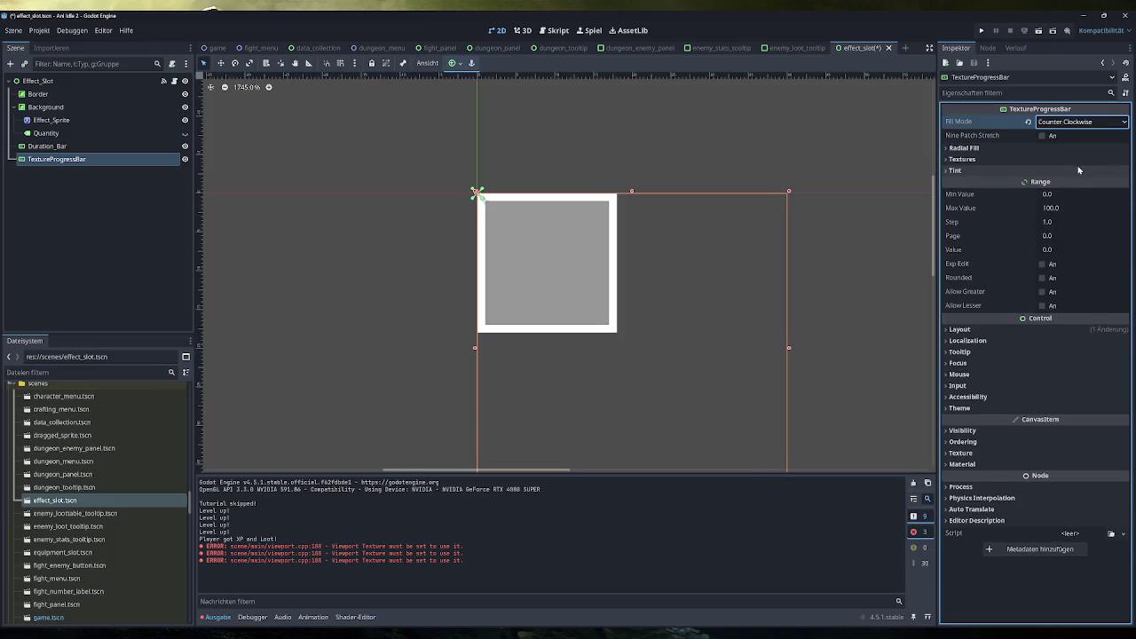
pyautogui.click(985, 148)
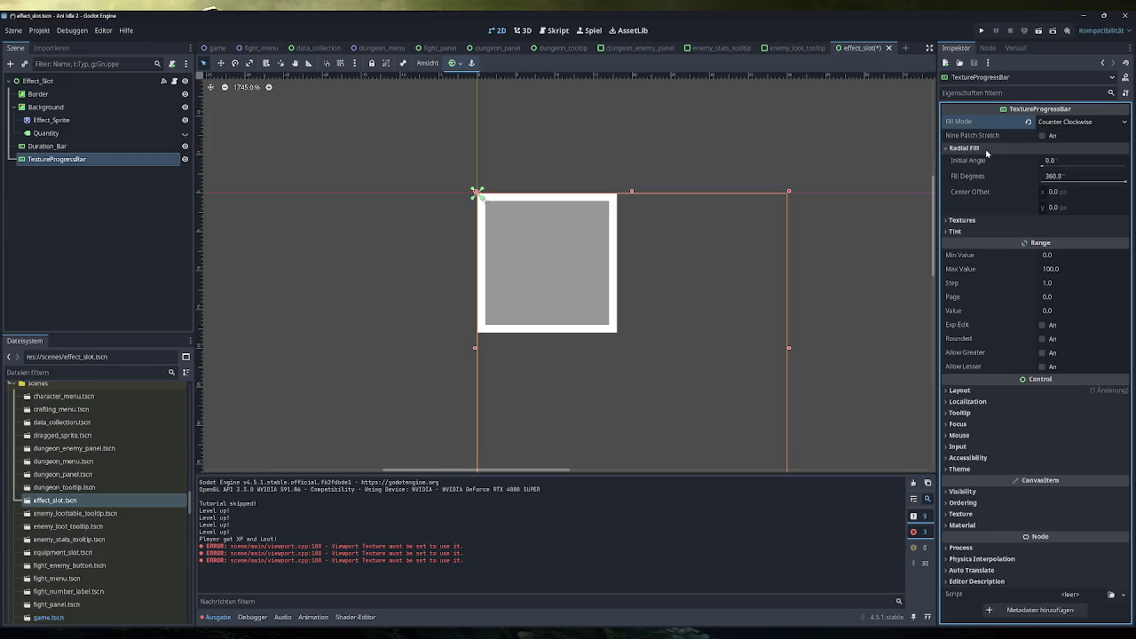
pyautogui.click(990, 222)
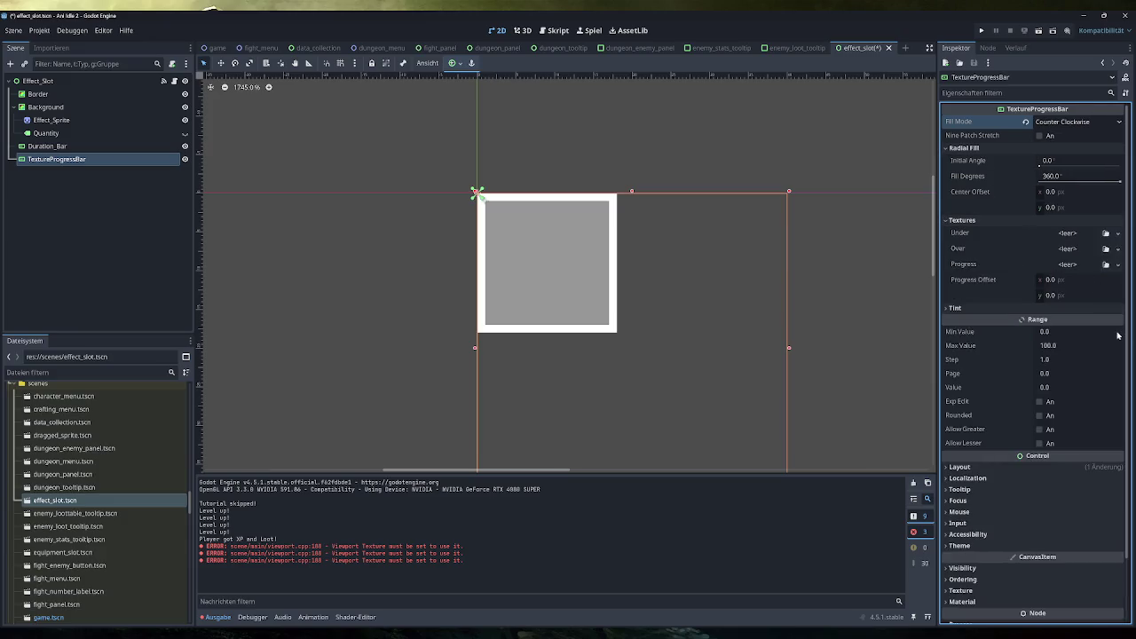
# Compare Duration_Bar's layout, check the new bar's mouse settings, and list Progress texture types
pyautogui.click(63, 147)
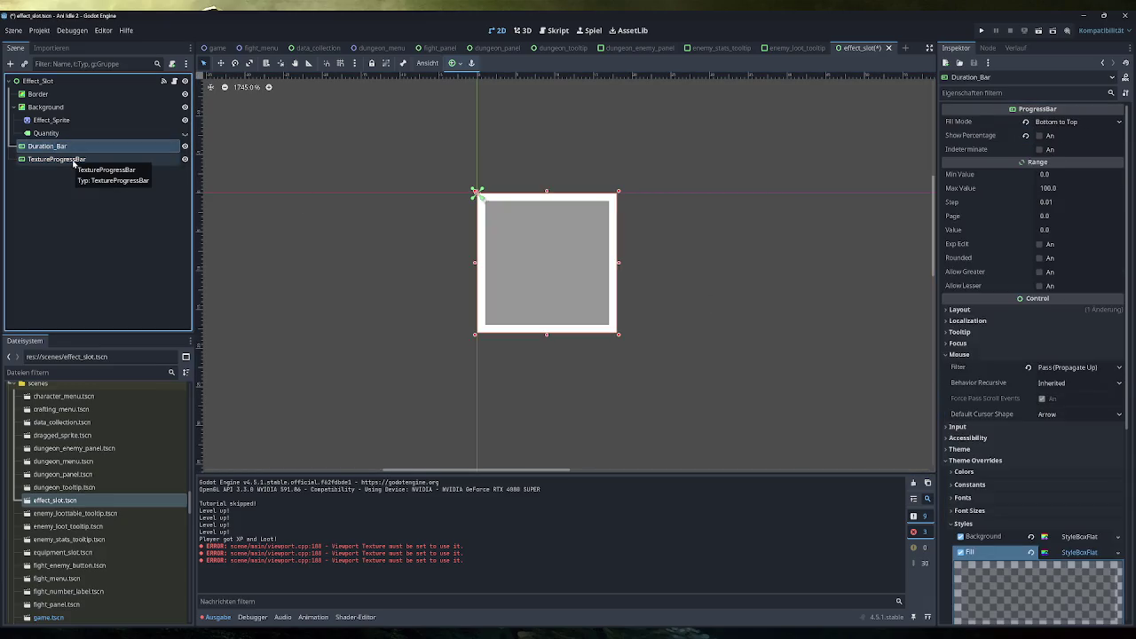
pyautogui.click(982, 310)
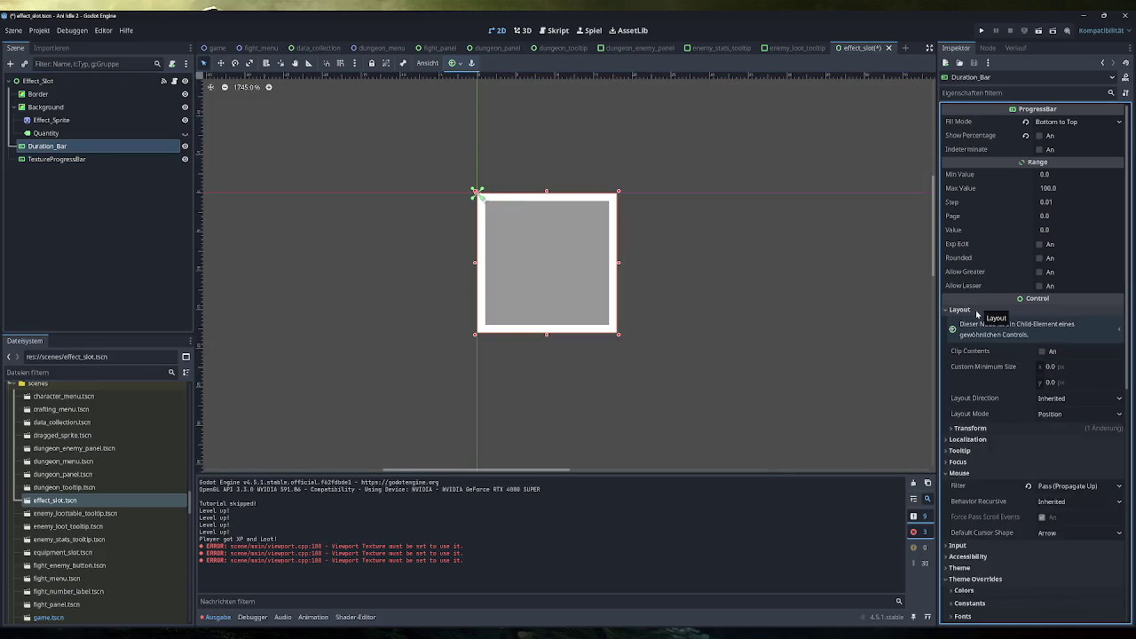
pyautogui.click(981, 310)
pyautogui.click(57, 159)
pyautogui.click(968, 512)
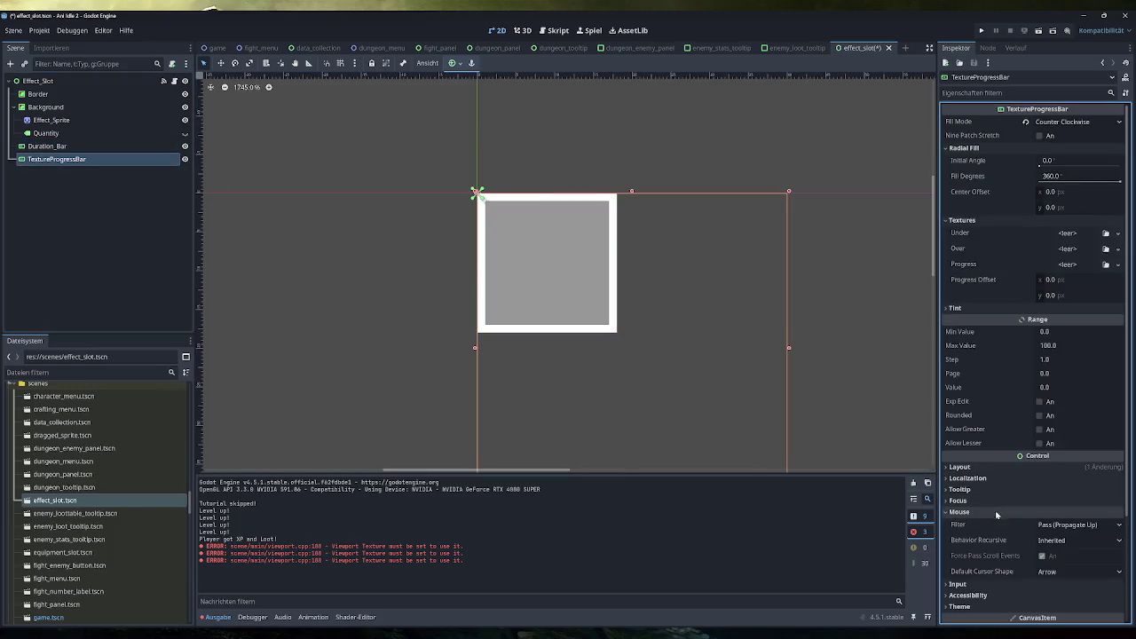
pyautogui.click(973, 514)
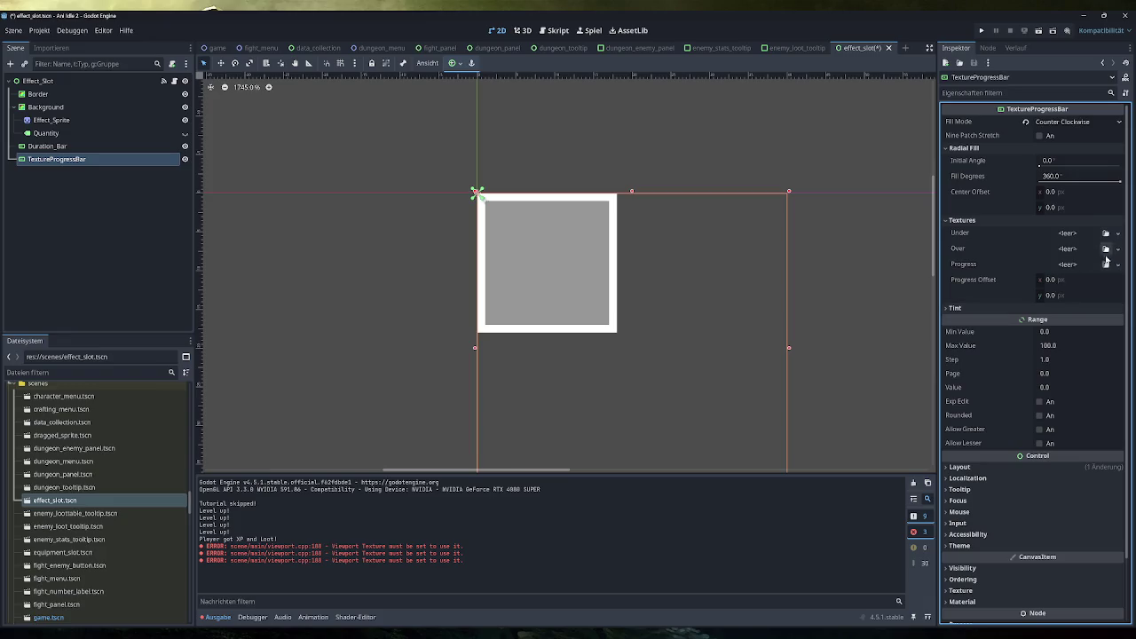
pyautogui.click(1117, 264)
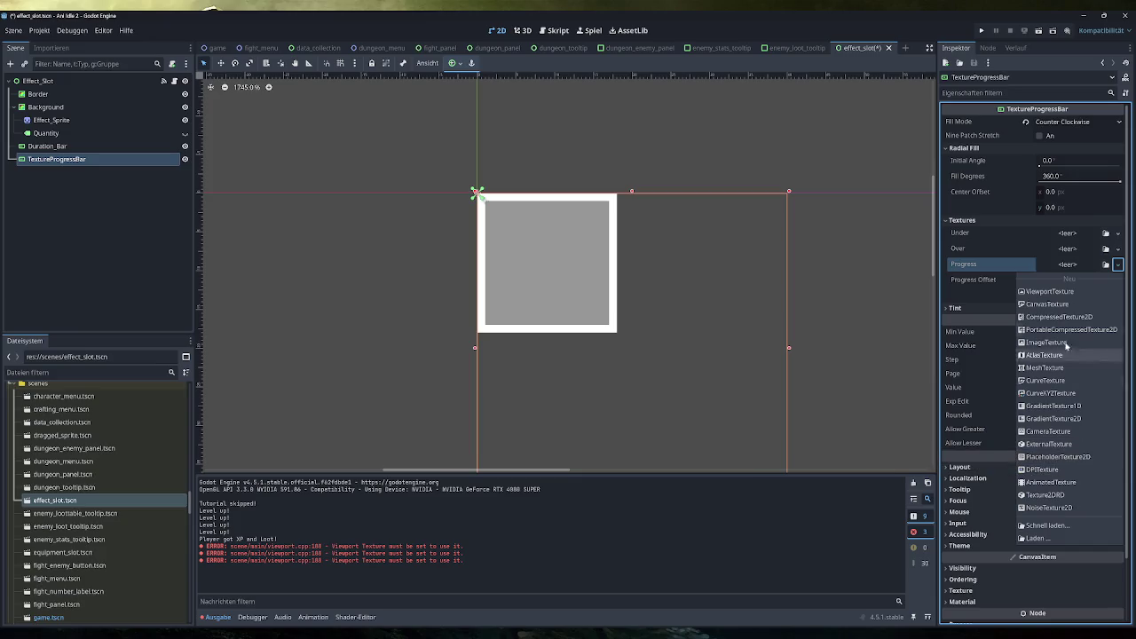
pyautogui.click(1054, 304)
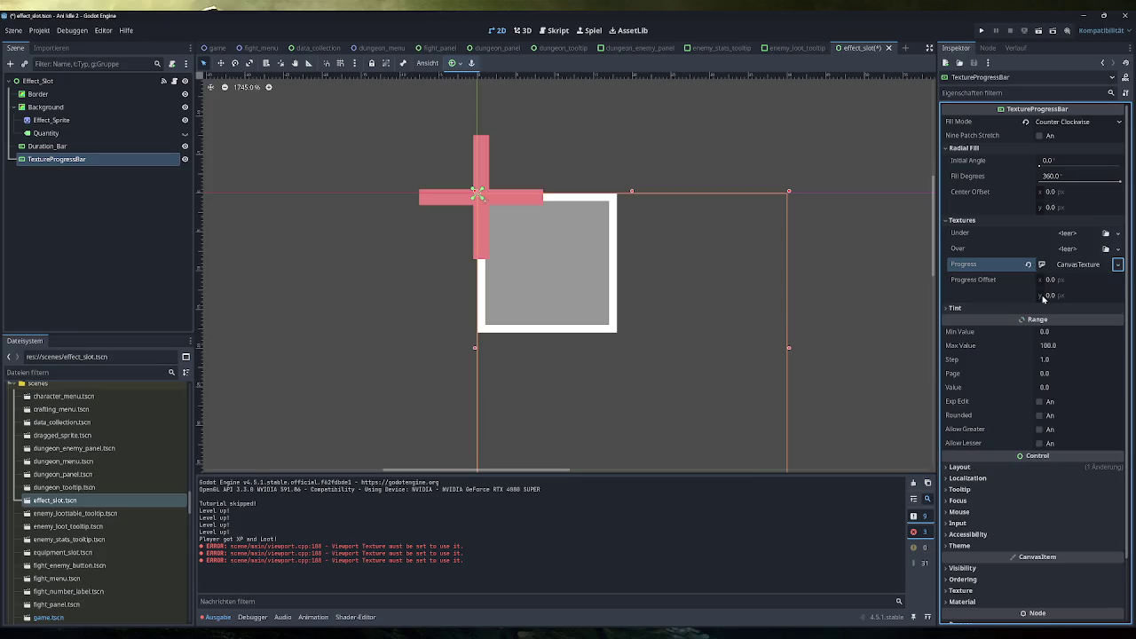
pyautogui.click(1078, 264)
pyautogui.click(1012, 277)
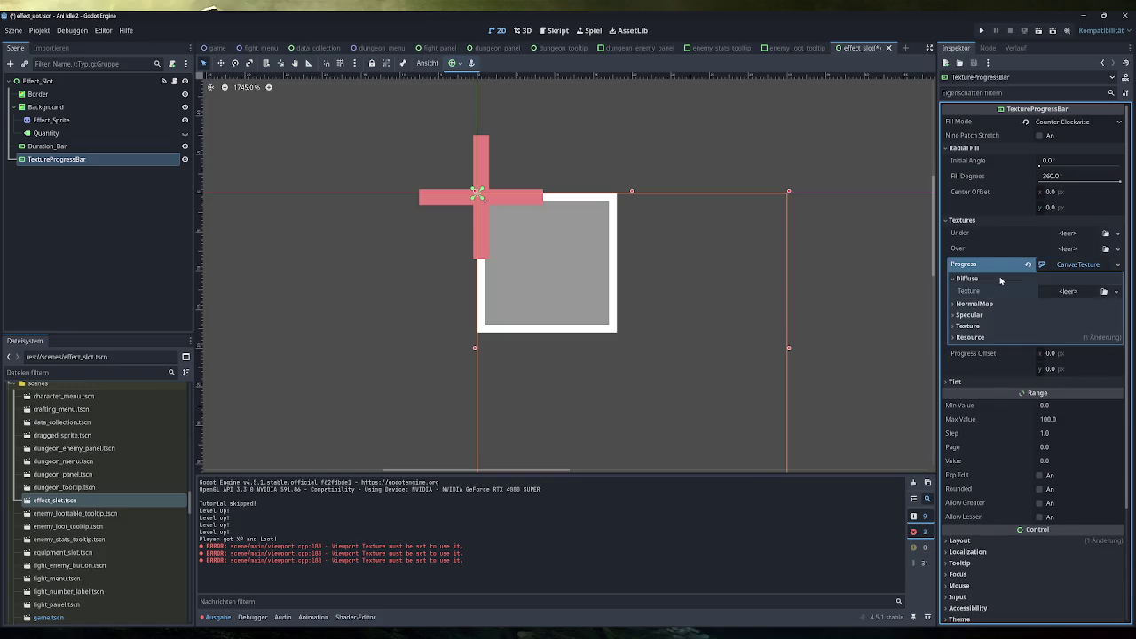
pyautogui.click(997, 302)
pyautogui.click(996, 301)
pyautogui.click(998, 278)
pyautogui.click(1030, 264)
pyautogui.click(1118, 264)
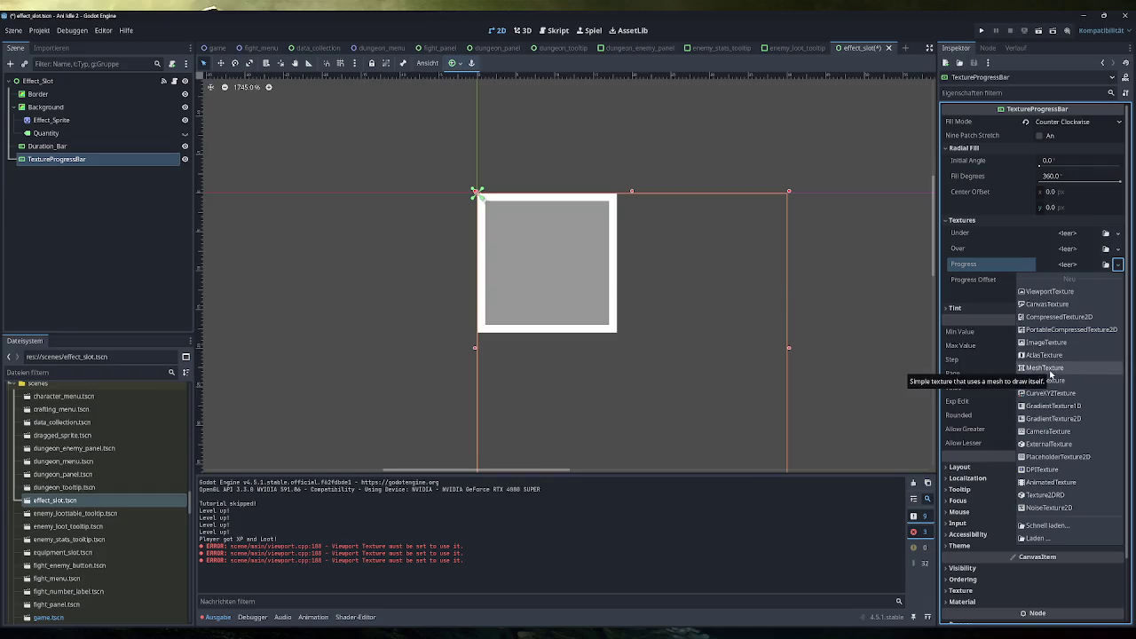
pyautogui.click(1050, 292)
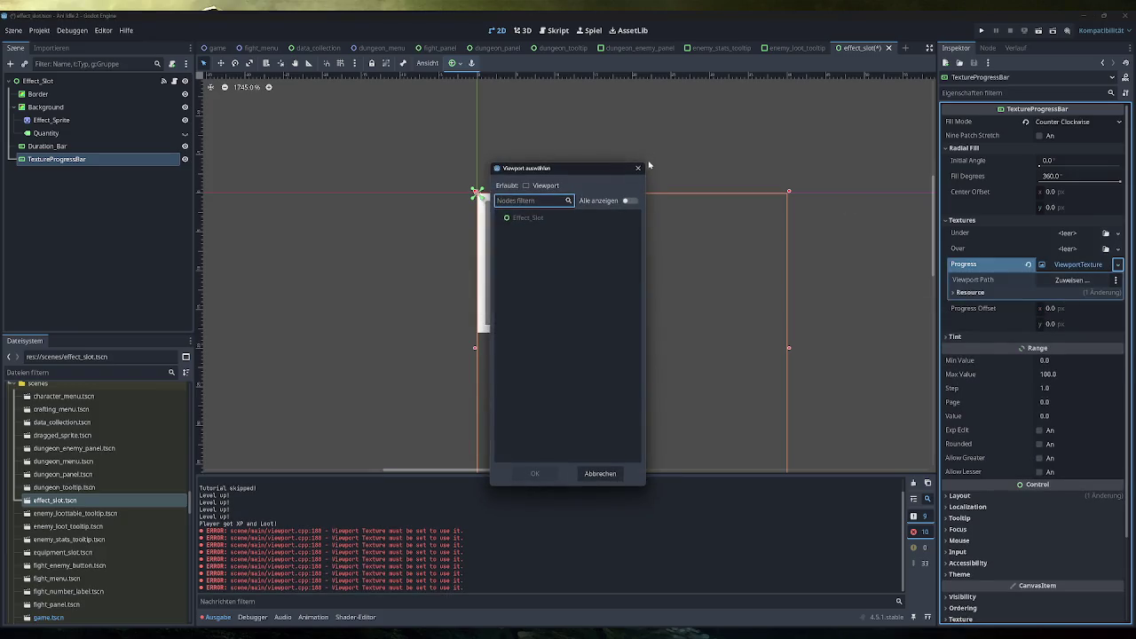
pyautogui.click(637, 167)
pyautogui.click(1028, 265)
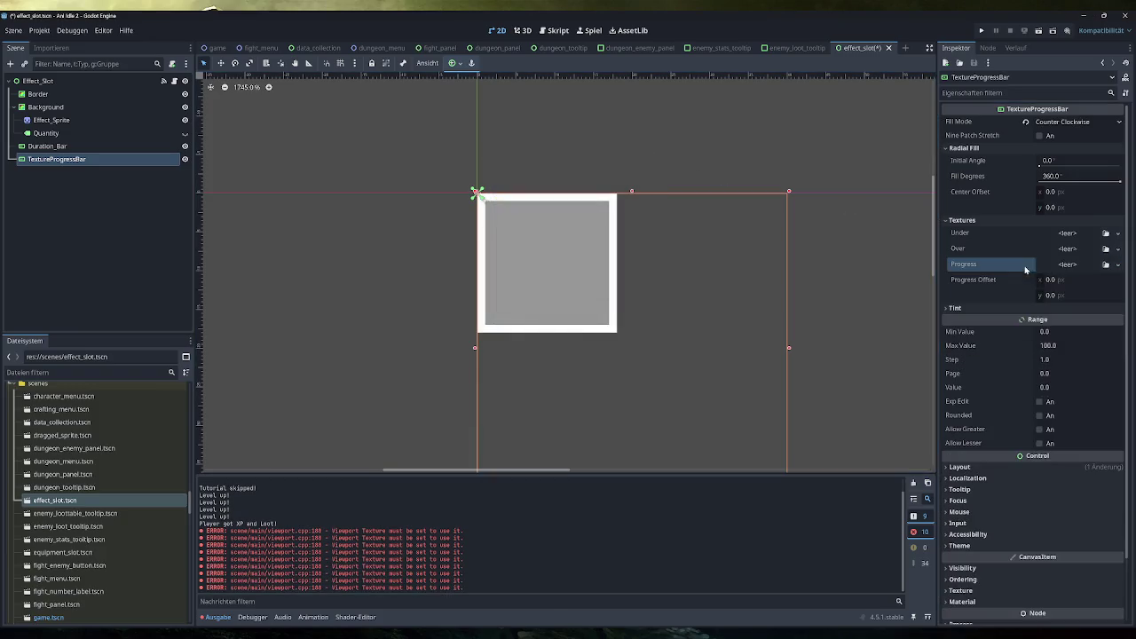
pyautogui.click(1118, 265)
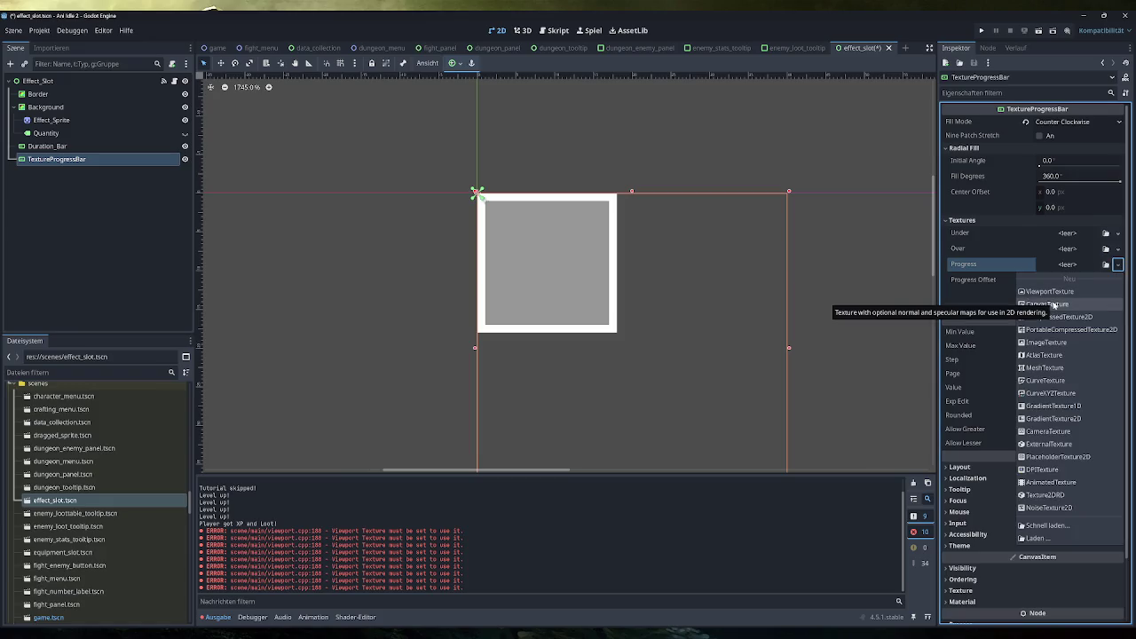
pyautogui.click(1048, 367)
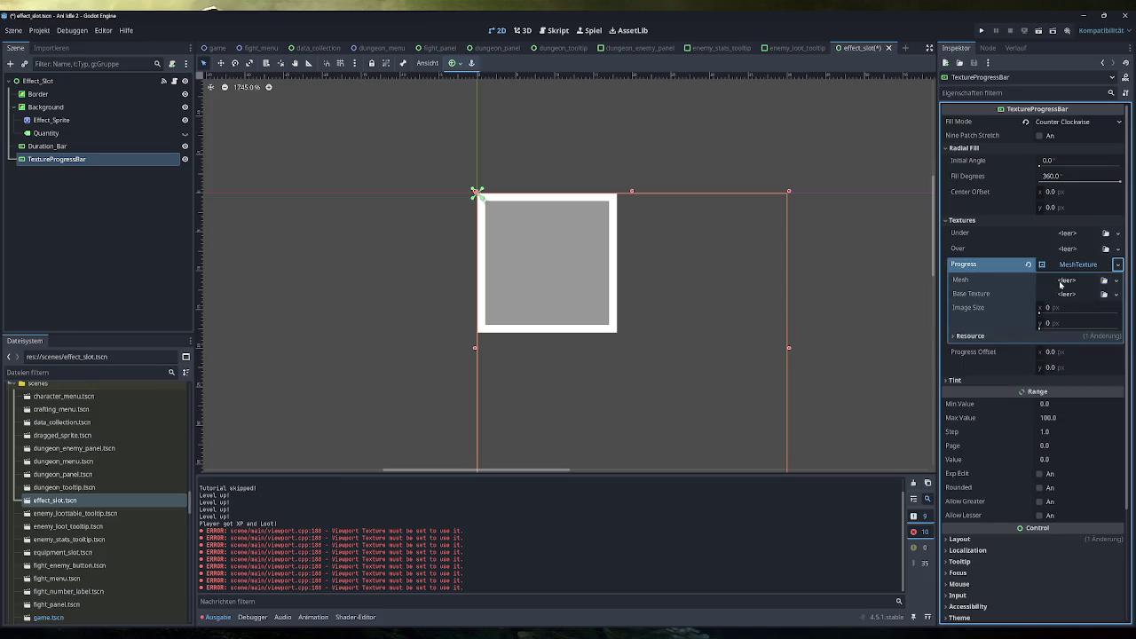
pyautogui.click(1027, 264)
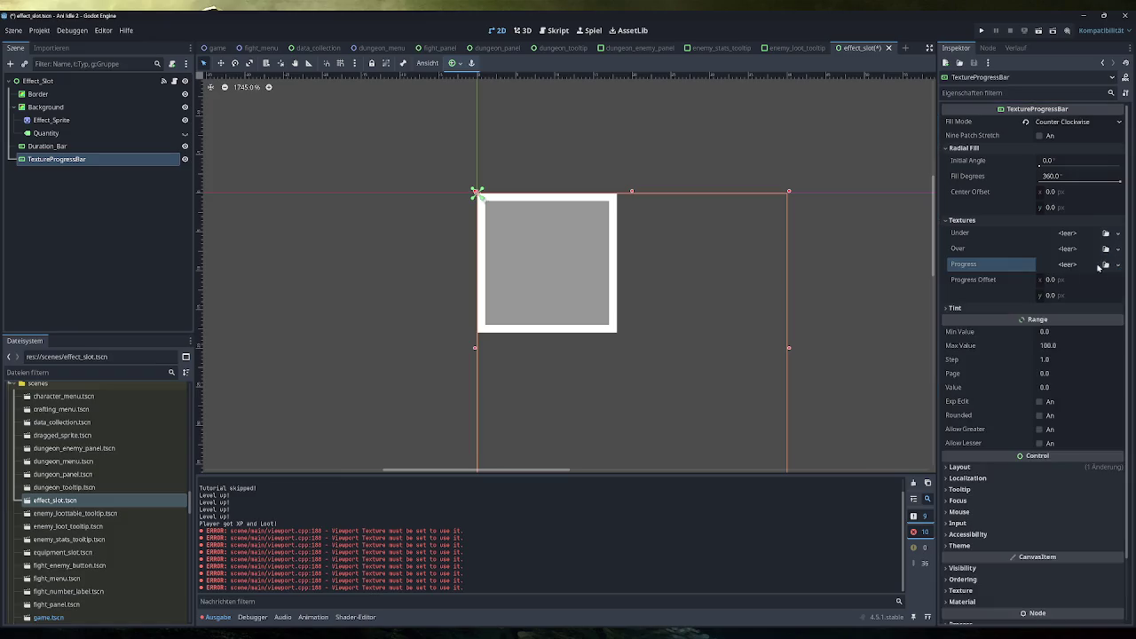
pyautogui.click(1118, 265)
pyautogui.click(1061, 405)
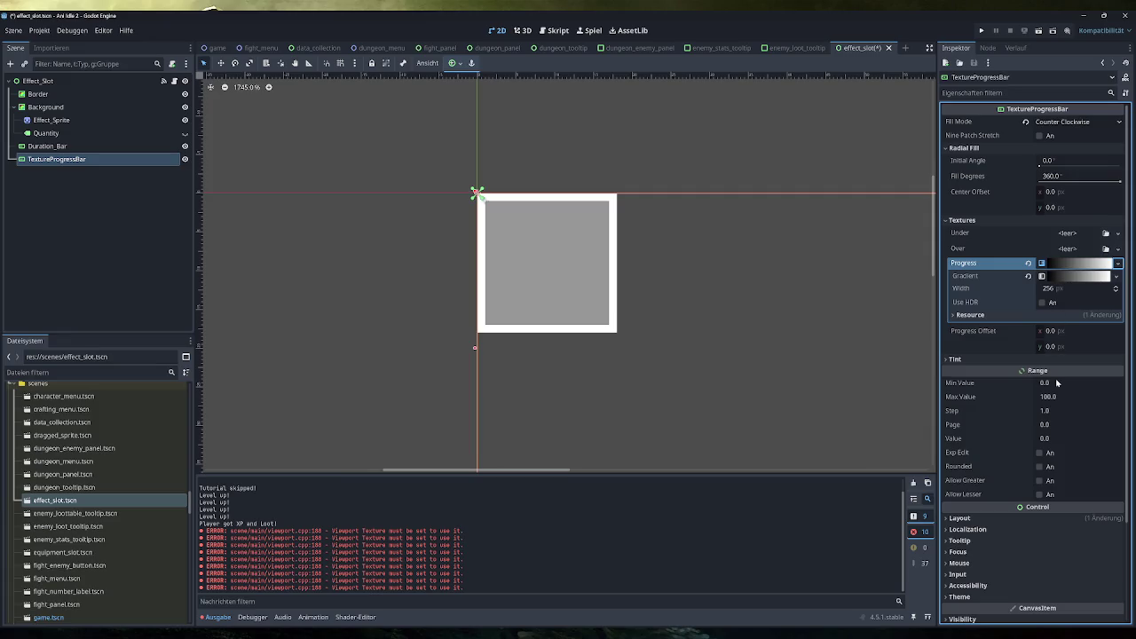
# Set the progress bar's Value to 35, then drag it up to 62
pyautogui.click(1048, 440)
pyautogui.write('35')
pyautogui.press('Return')
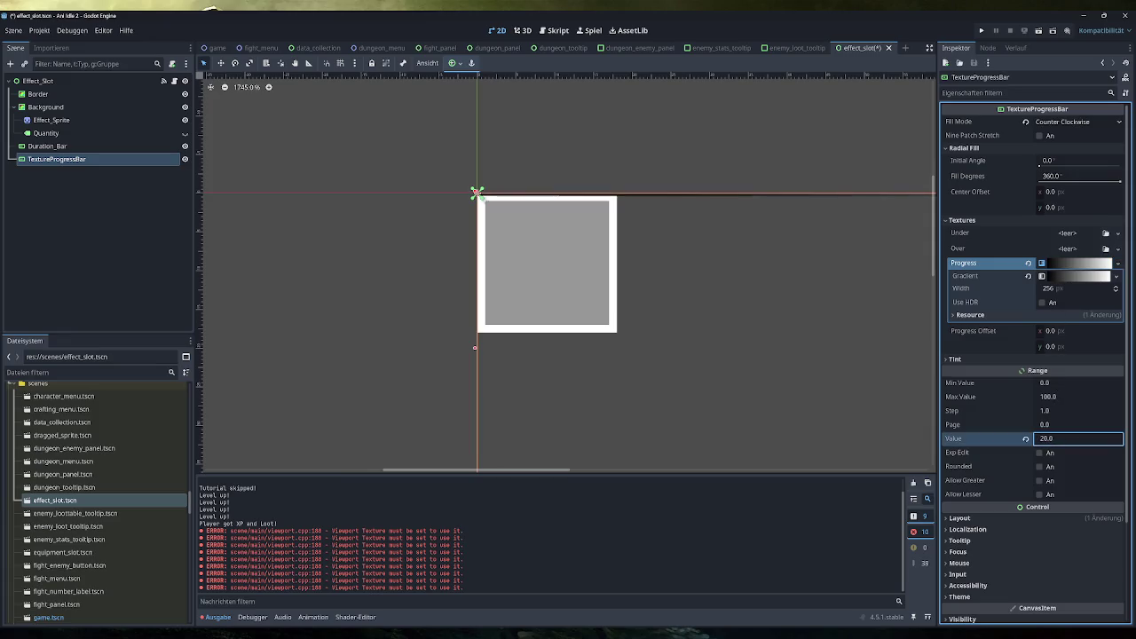
pyautogui.moveTo(1056, 438); pyautogui.dragTo(1076, 439)
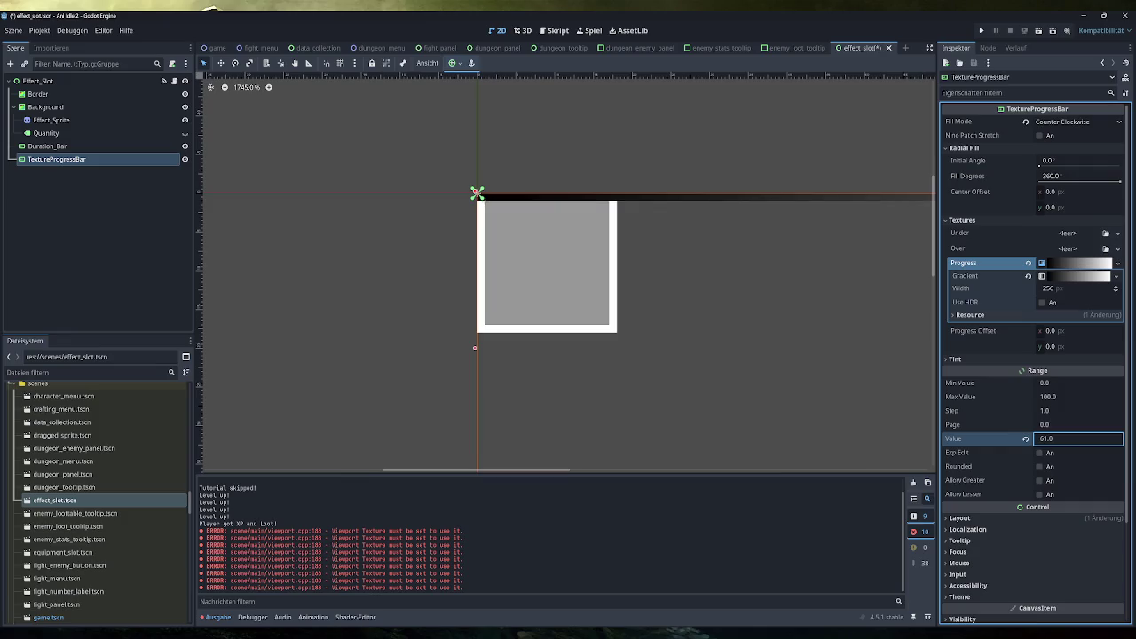
pyautogui.moveTo(1076, 438); pyautogui.dragTo(1078, 439)
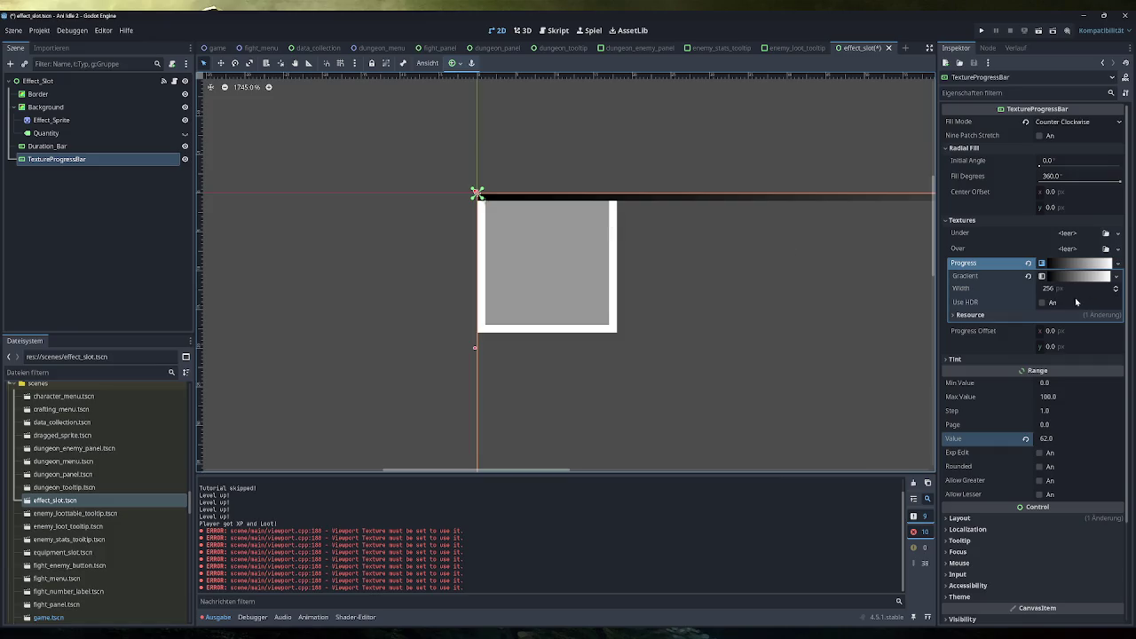
# Clear the Output log and remove the gradient from the Progress slot
pyautogui.hscroll(5, 545, 261)
pyautogui.scroll(-2, 649, 284)
pyautogui.scroll(-4, 639, 282)
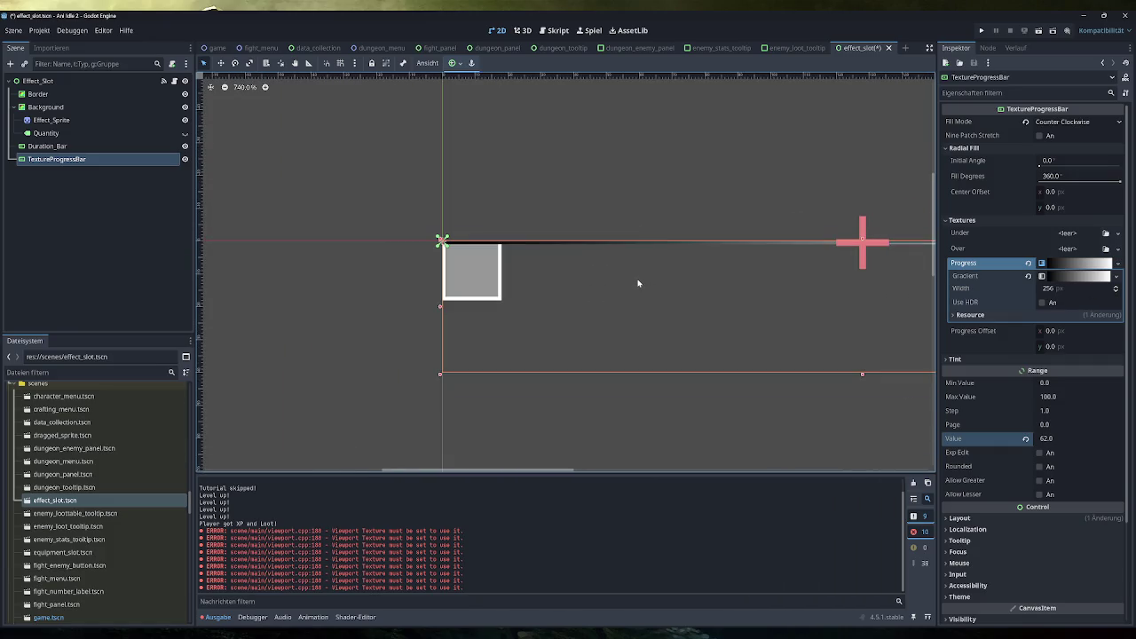
pyautogui.scroll(1, 600, 284)
pyautogui.scroll(3, 450, 273)
pyautogui.scroll(2, 451, 274)
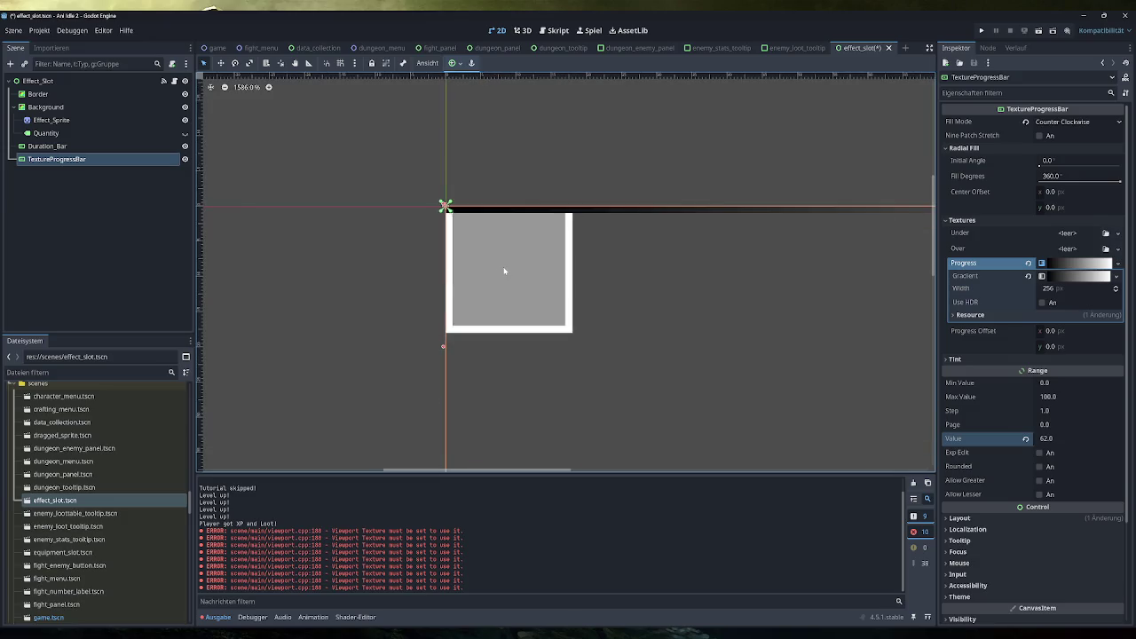
pyautogui.scroll(2, 489, 277)
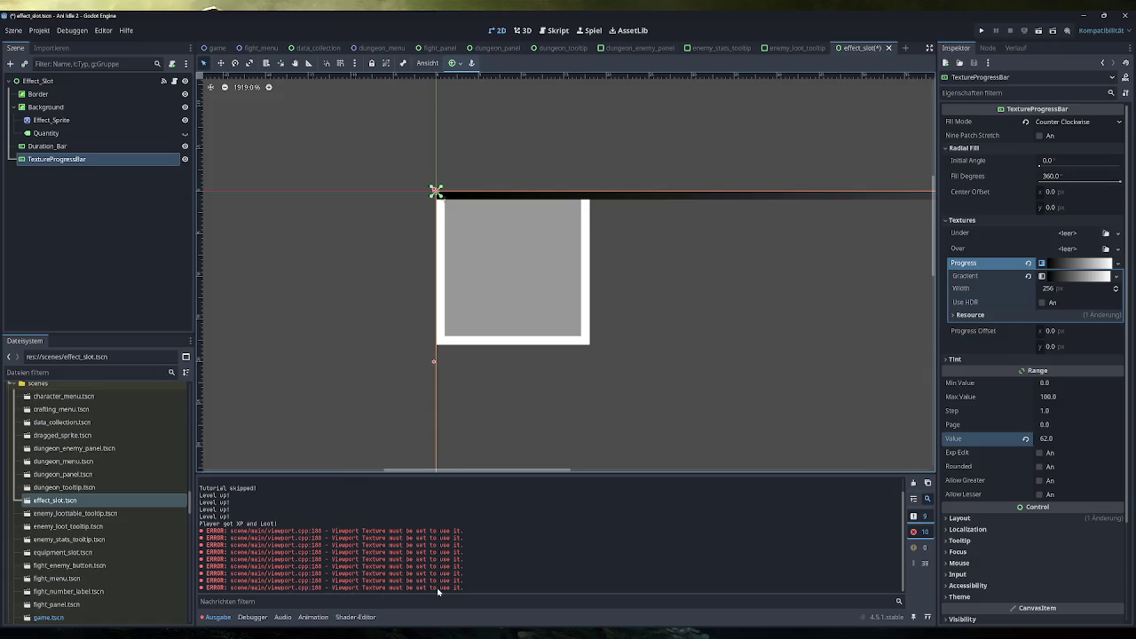
pyautogui.click(914, 484)
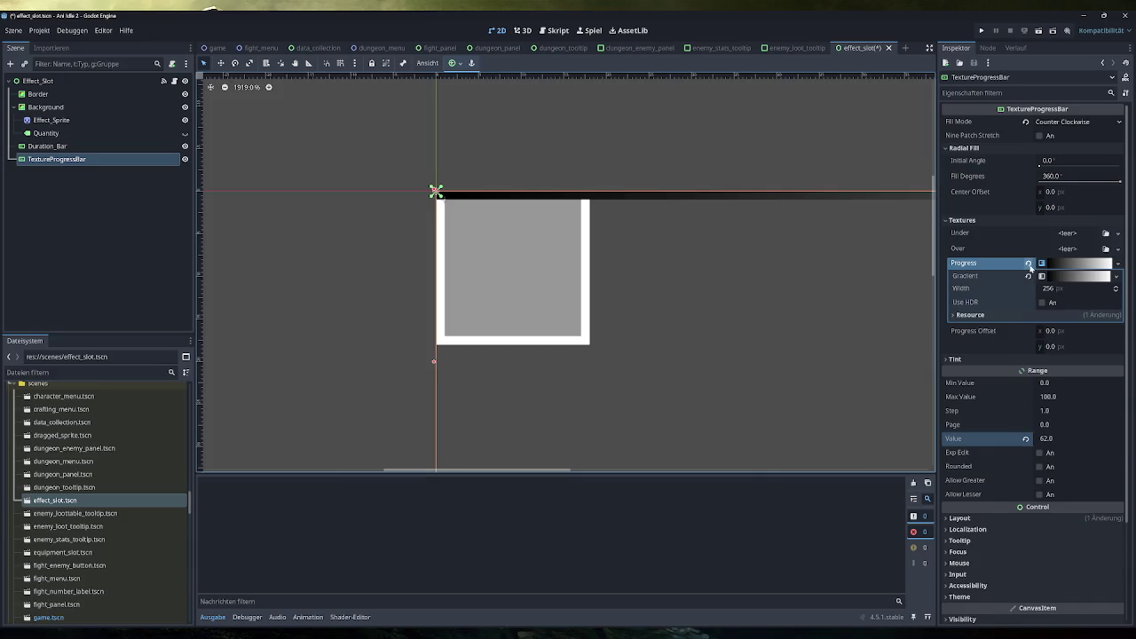
pyautogui.click(1028, 263)
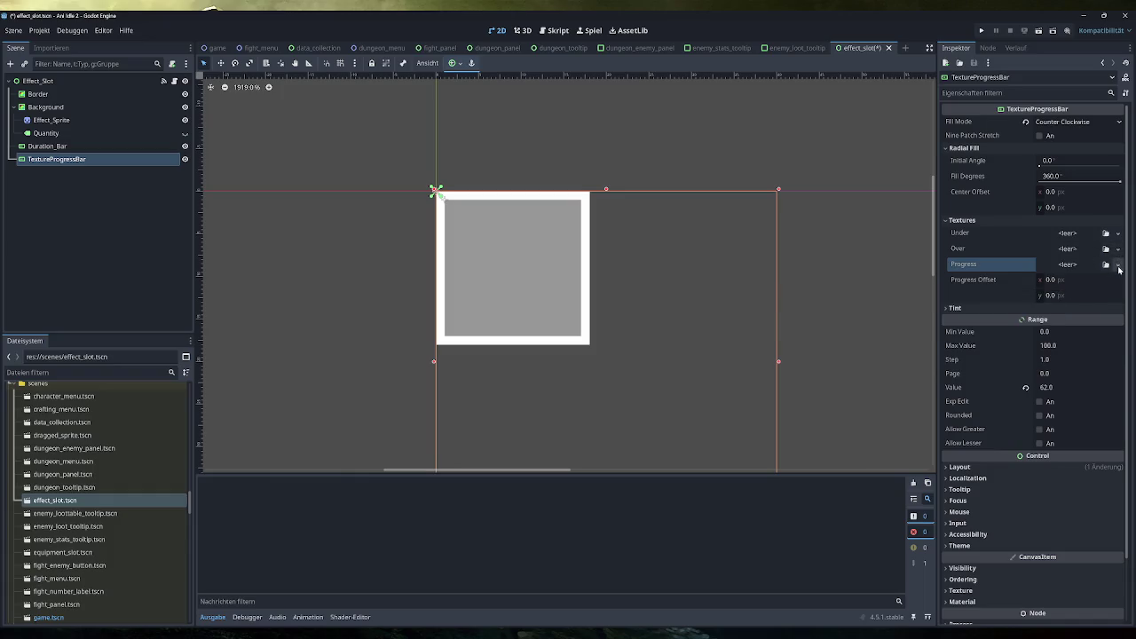
pyautogui.click(1119, 265)
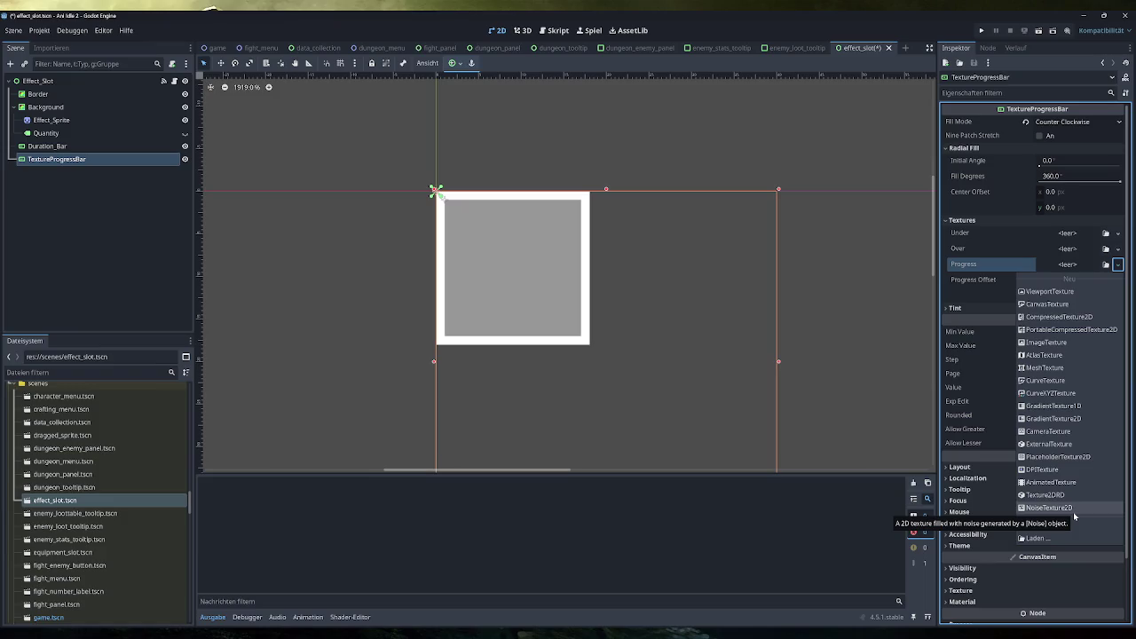
pyautogui.click(1009, 268)
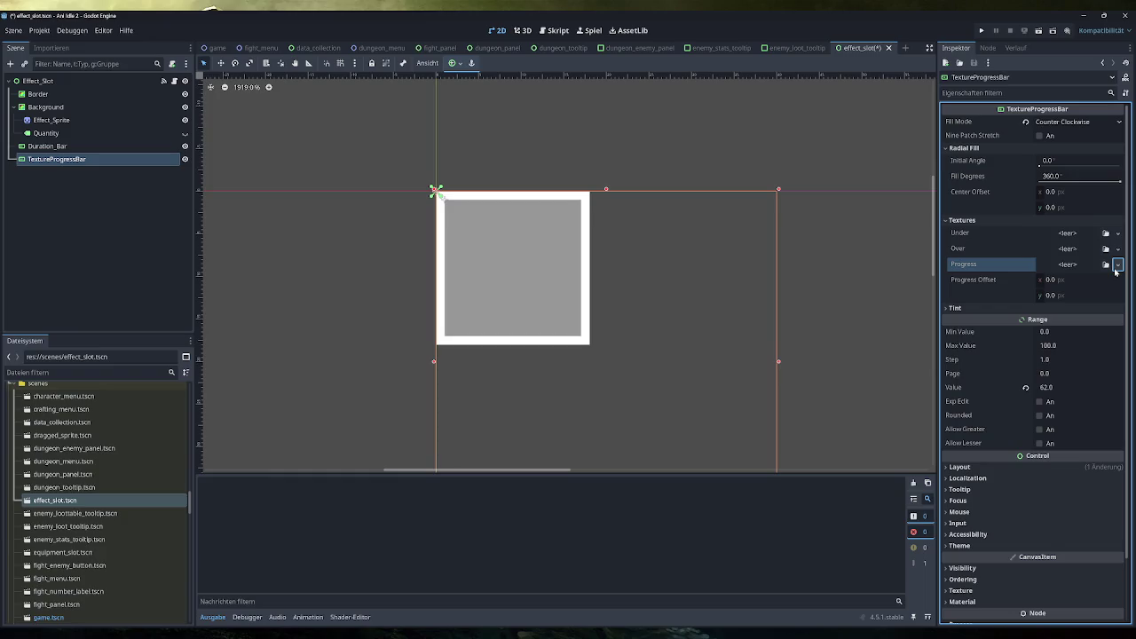
# Expand the TextureProgressBar's Layout and Transform properties in the Inspector
pyautogui.click(1118, 265)
pyautogui.click(1118, 264)
pyautogui.scroll(-4, 701, 342)
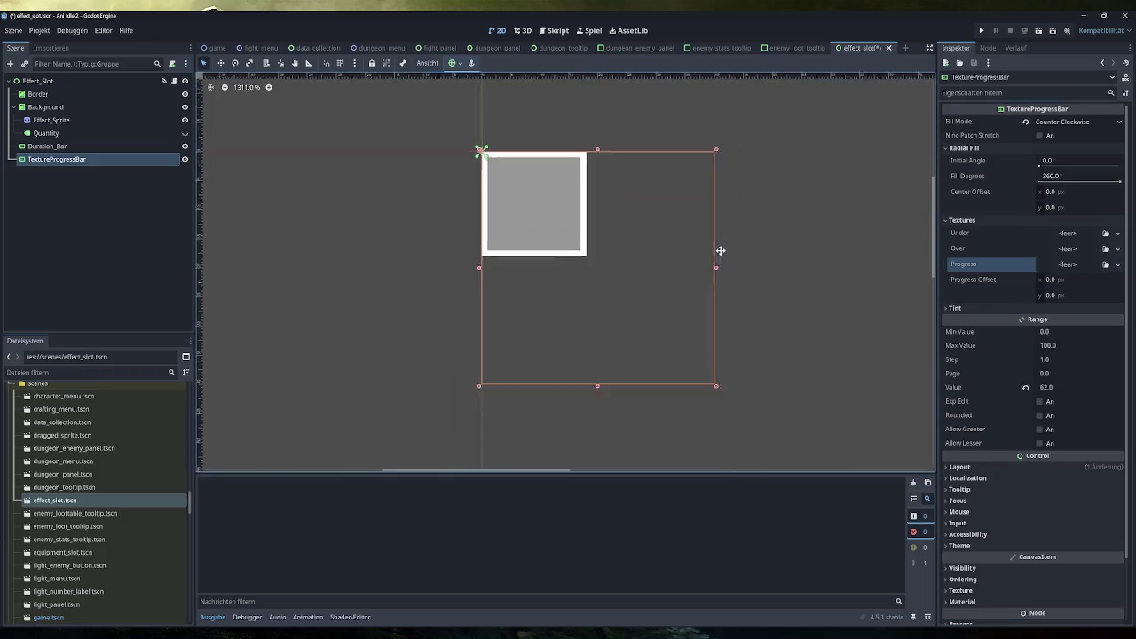
pyautogui.scroll(-2, 721, 253)
pyautogui.moveTo(764, 258); pyautogui.dragTo(765, 352)
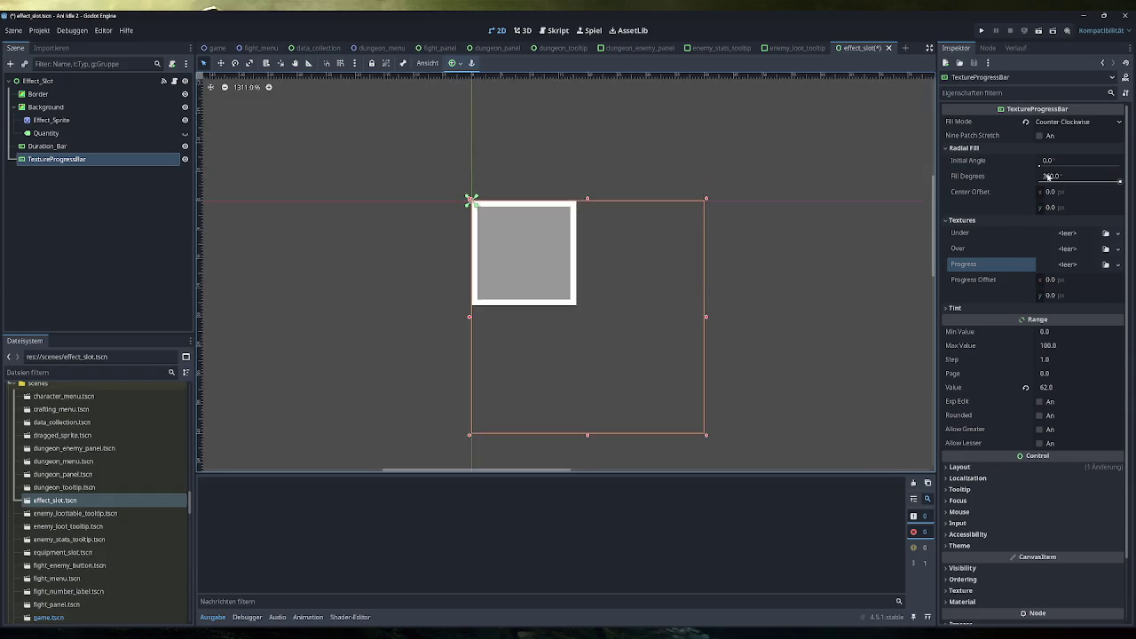
pyautogui.click(980, 468)
pyautogui.scroll(-2, 980, 480)
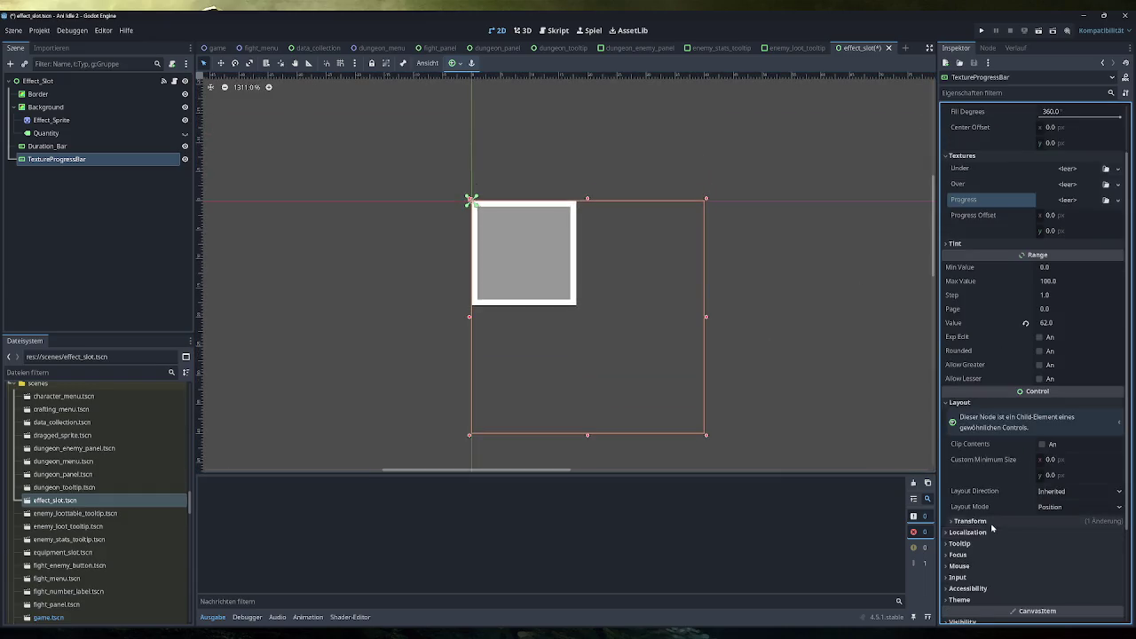
pyautogui.click(992, 524)
pyautogui.scroll(-2, 994, 515)
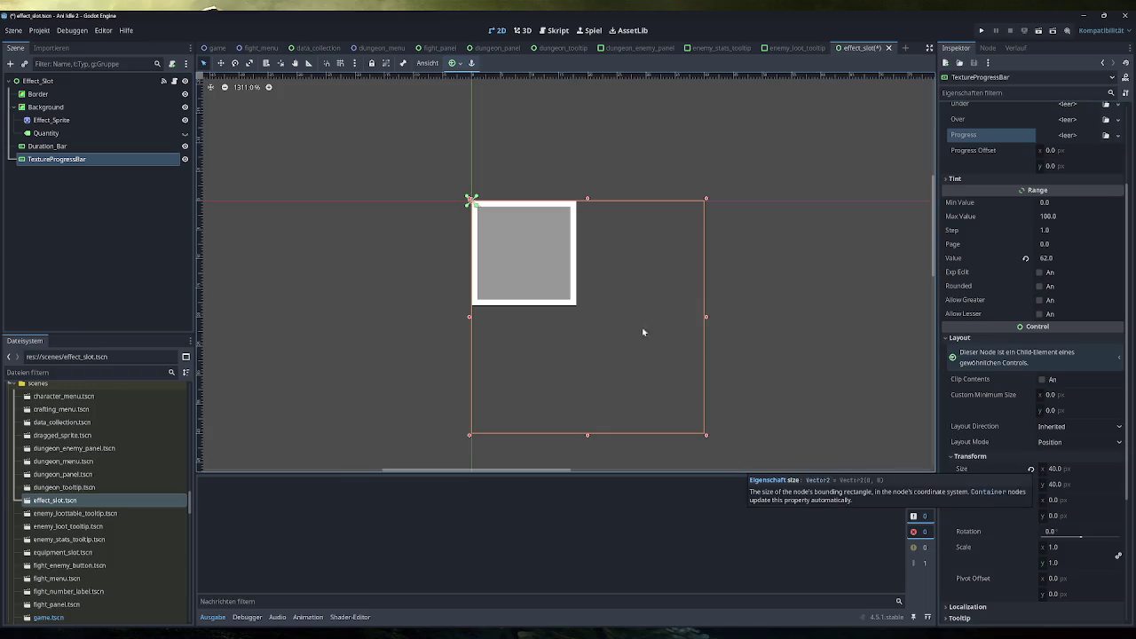
# Check Effect_Slot's size, reselect the TextureProgressBar and revert its Size
pyautogui.click(38, 81)
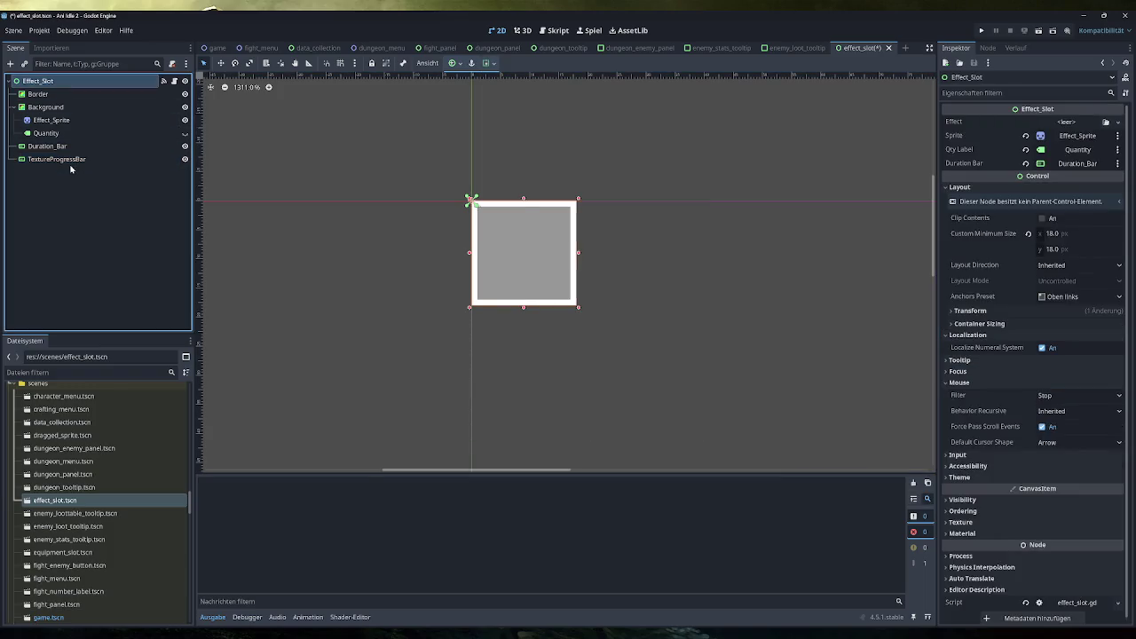
pyautogui.click(616, 319)
pyautogui.click(68, 160)
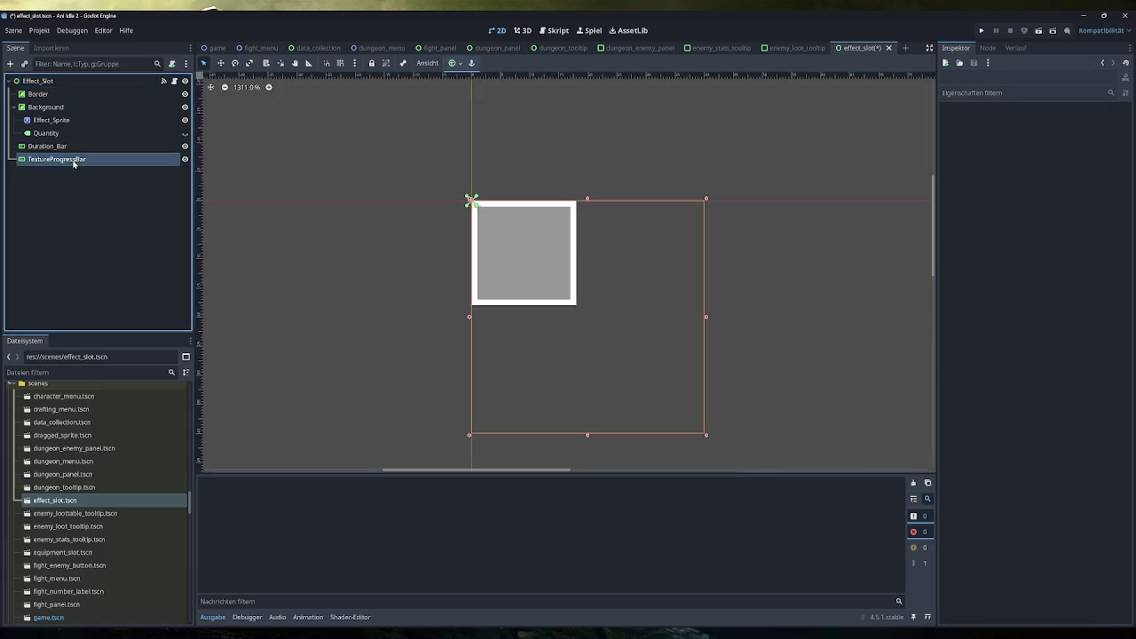
pyautogui.click(1056, 468)
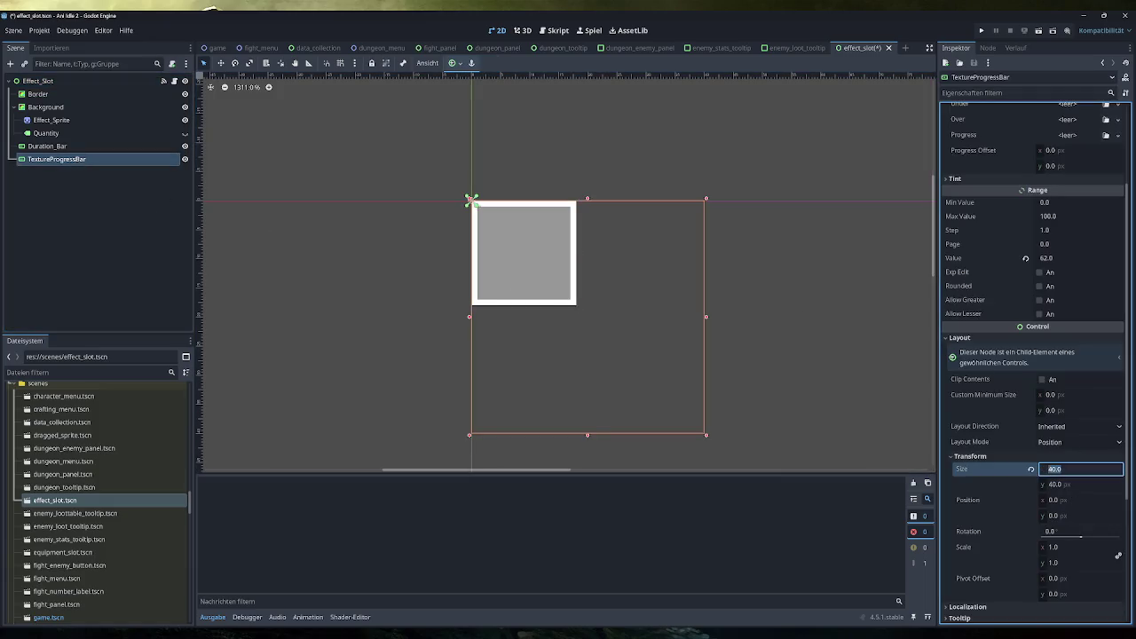
pyautogui.click(1032, 470)
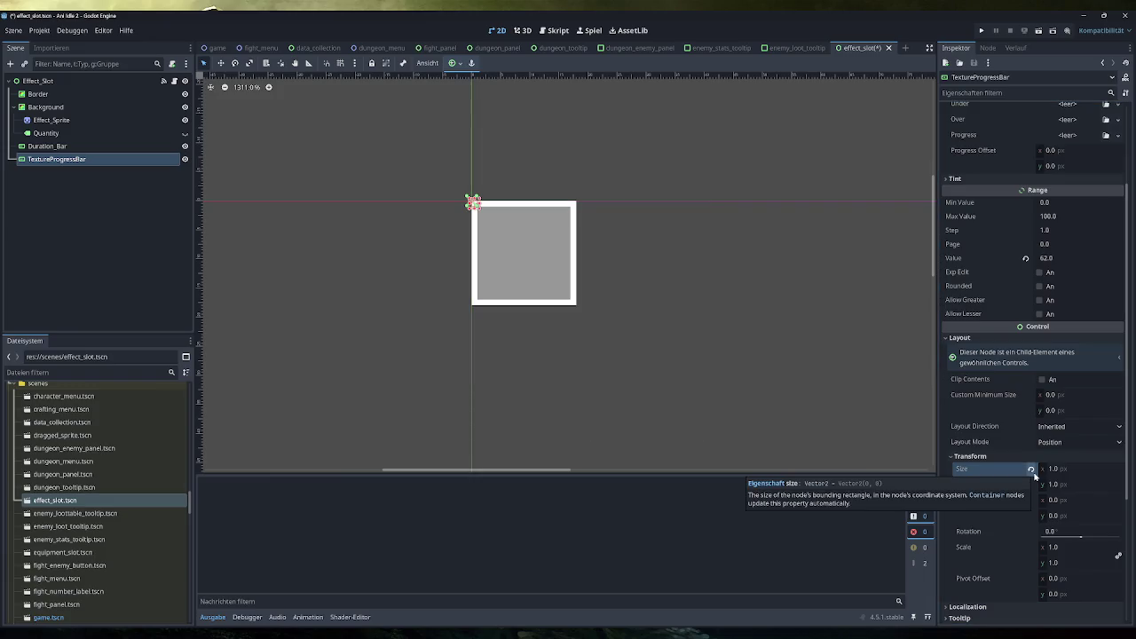
# Set the TextureProgressBar's Size to 18 × 18
pyautogui.click(1056, 468)
pyautogui.write('18')
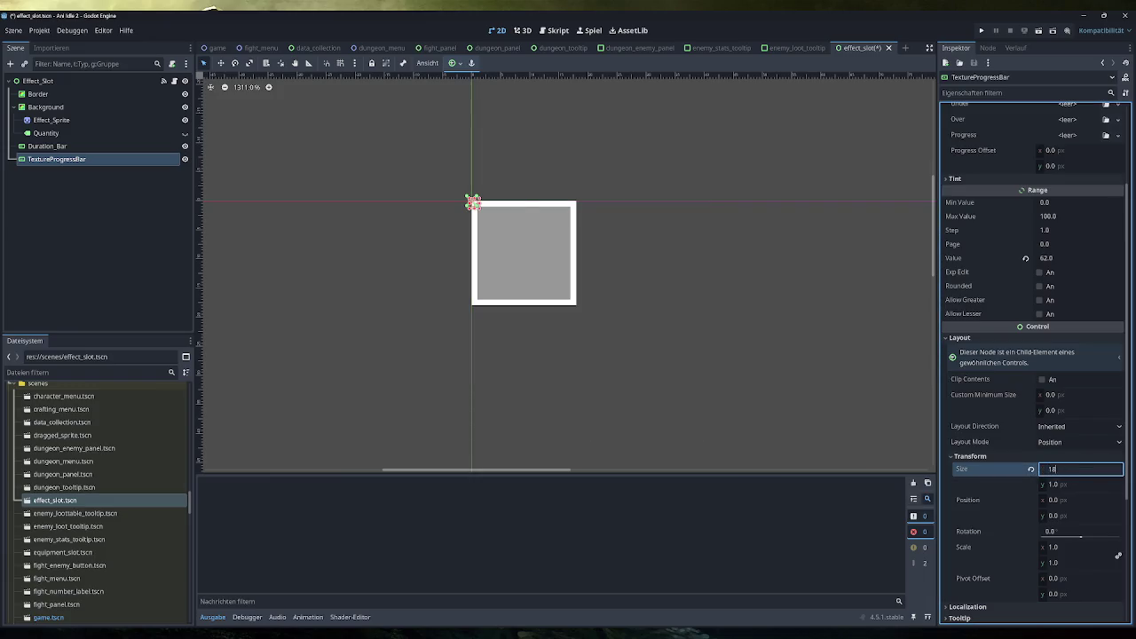
pyautogui.press('Tab')
pyautogui.write('18')
pyautogui.press('Tab')
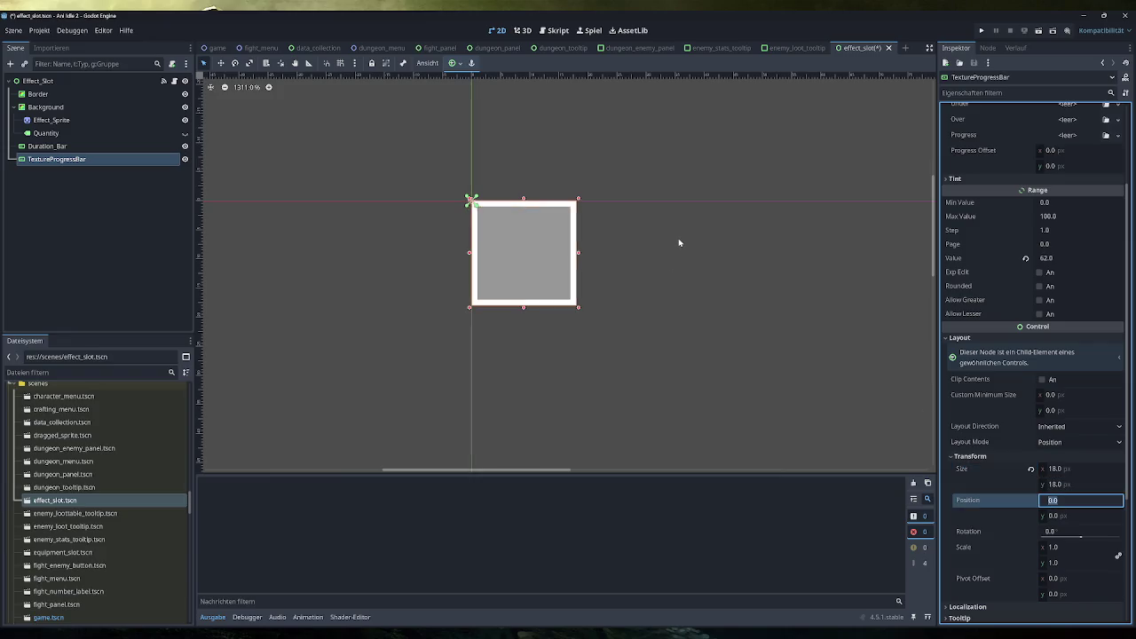
pyautogui.click(142, 147)
pyautogui.click(142, 159)
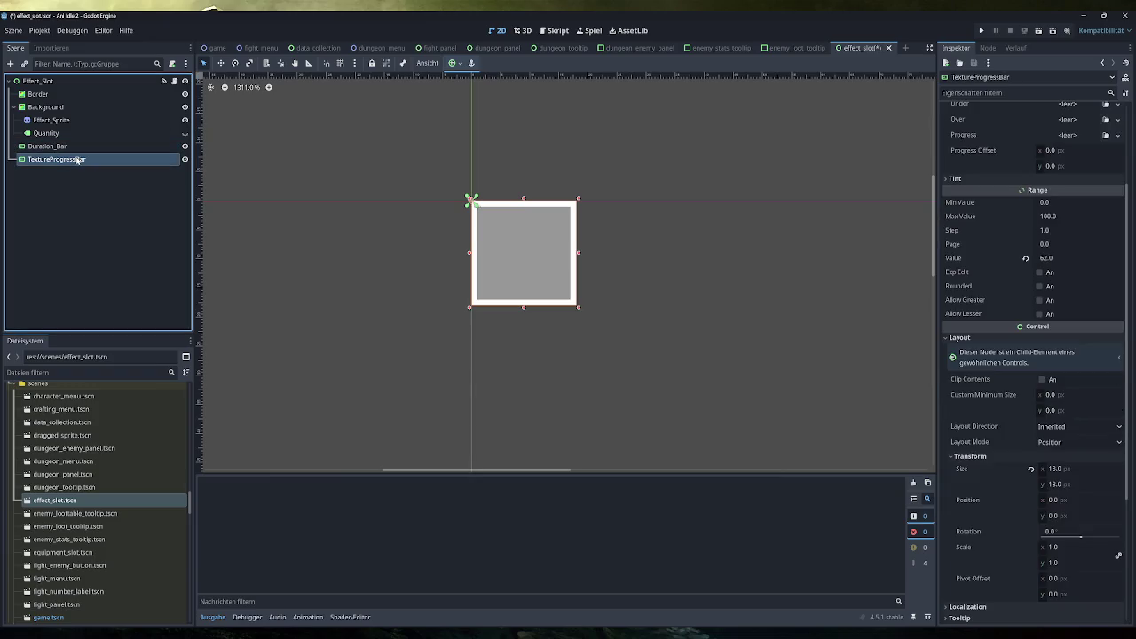
pyautogui.scroll(3, 1009, 260)
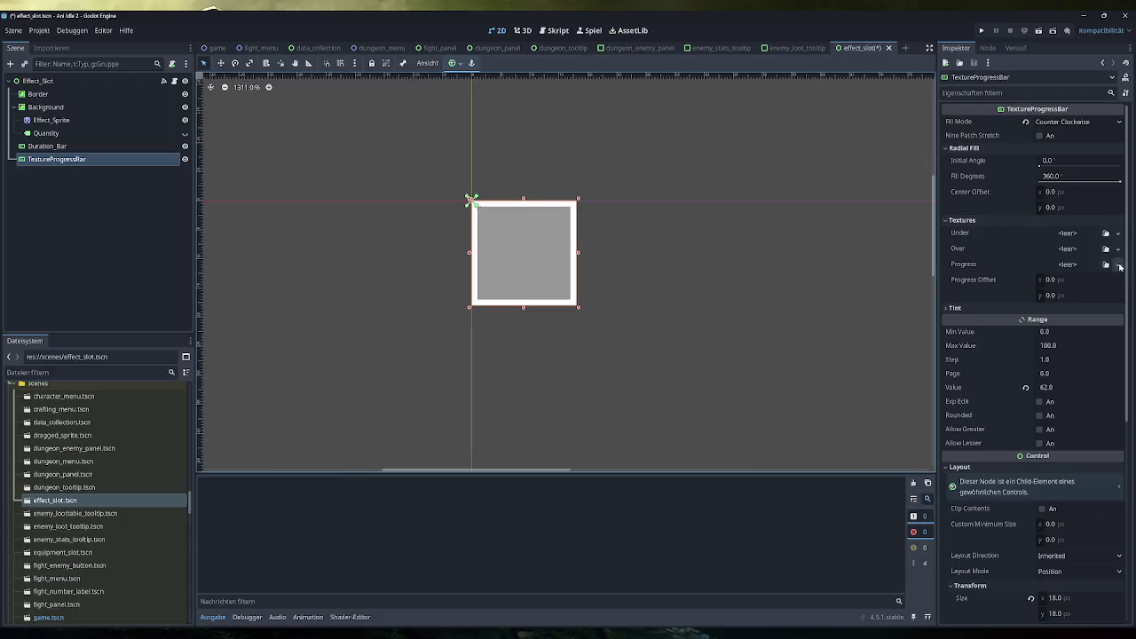
pyautogui.click(965, 310)
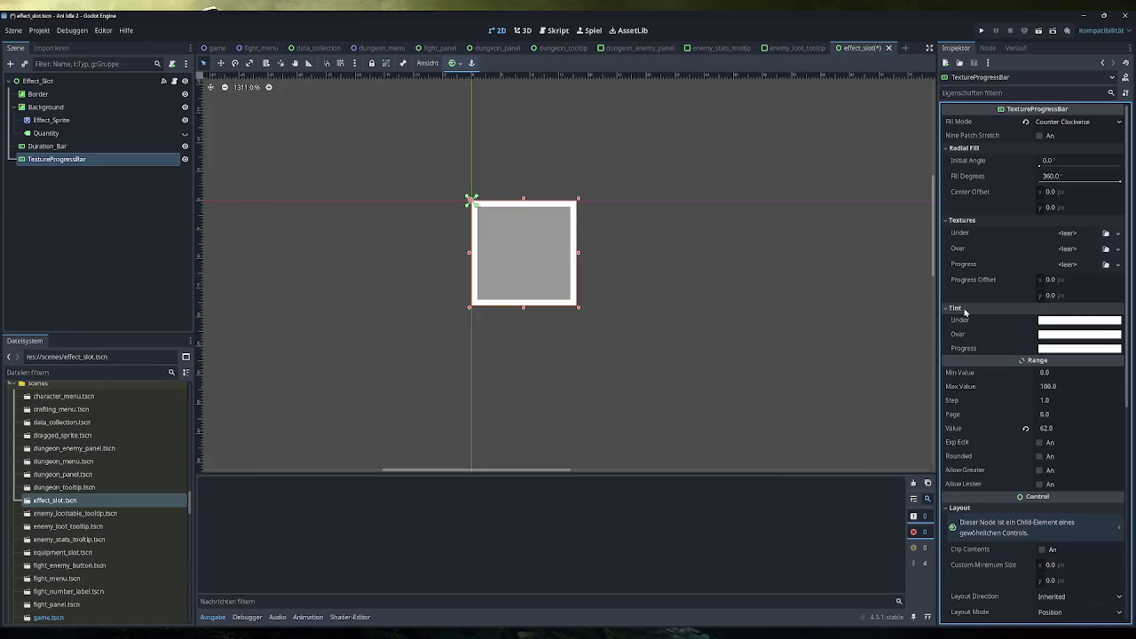
pyautogui.click(1056, 349)
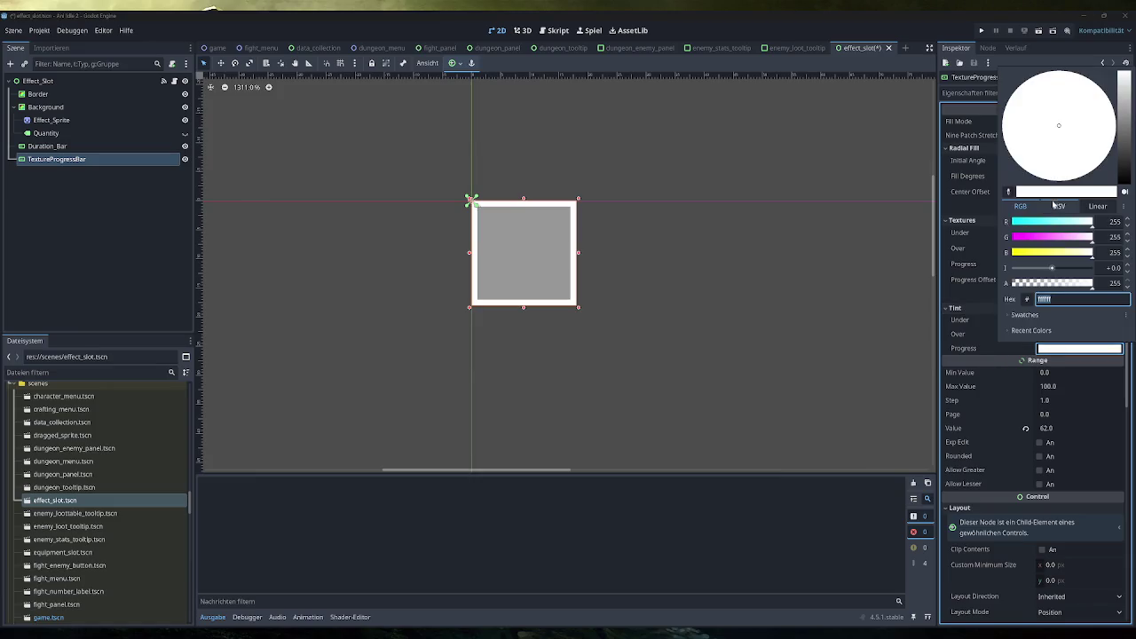
pyautogui.moveTo(1059, 226)
pyautogui.mouseDown()
pyautogui.moveTo(1011, 223)
pyautogui.moveTo(1043, 226)
pyautogui.mouseUp()
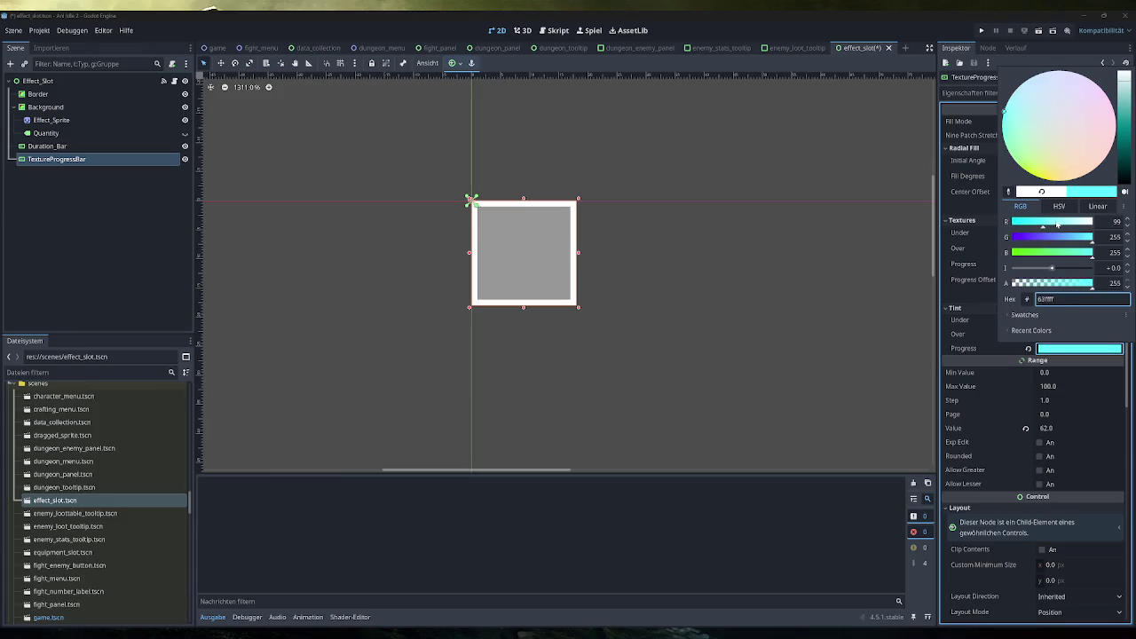
pyautogui.click(822, 222)
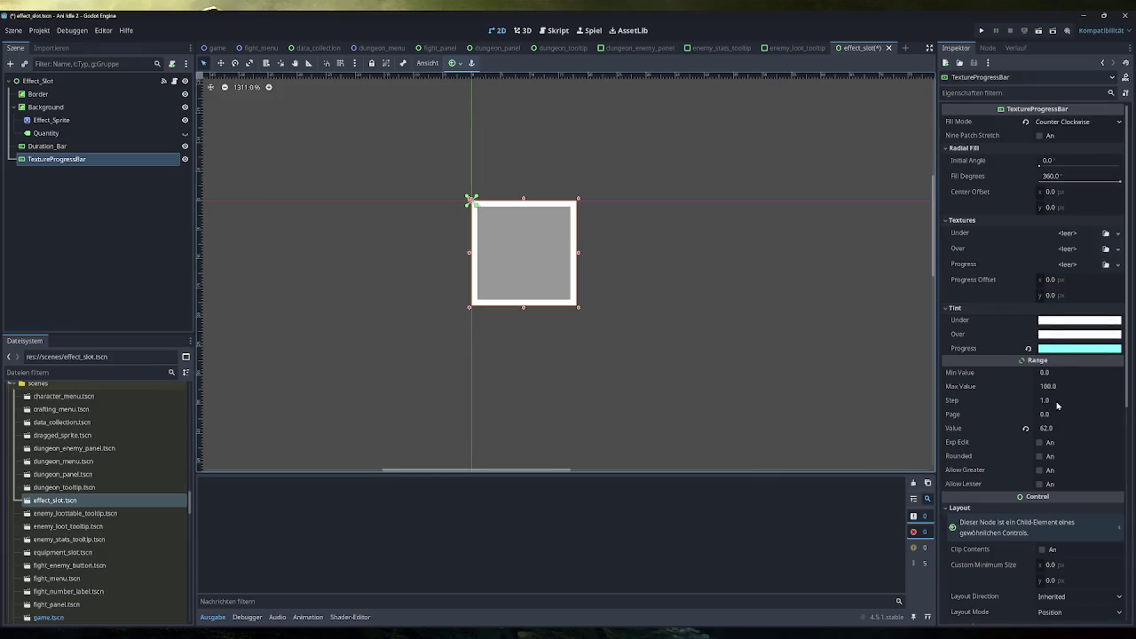
pyautogui.click(1068, 349)
pyautogui.click(1027, 352)
pyautogui.click(1028, 350)
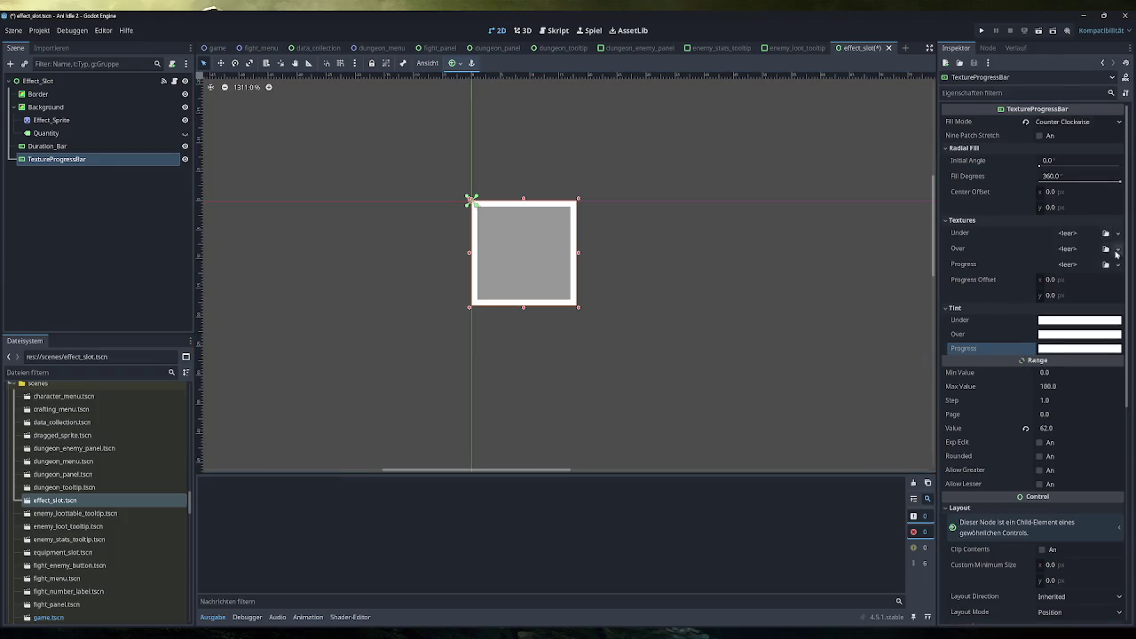
# Assign a new CanvasTexture to the progress bar's Progress slot
pyautogui.click(1119, 264)
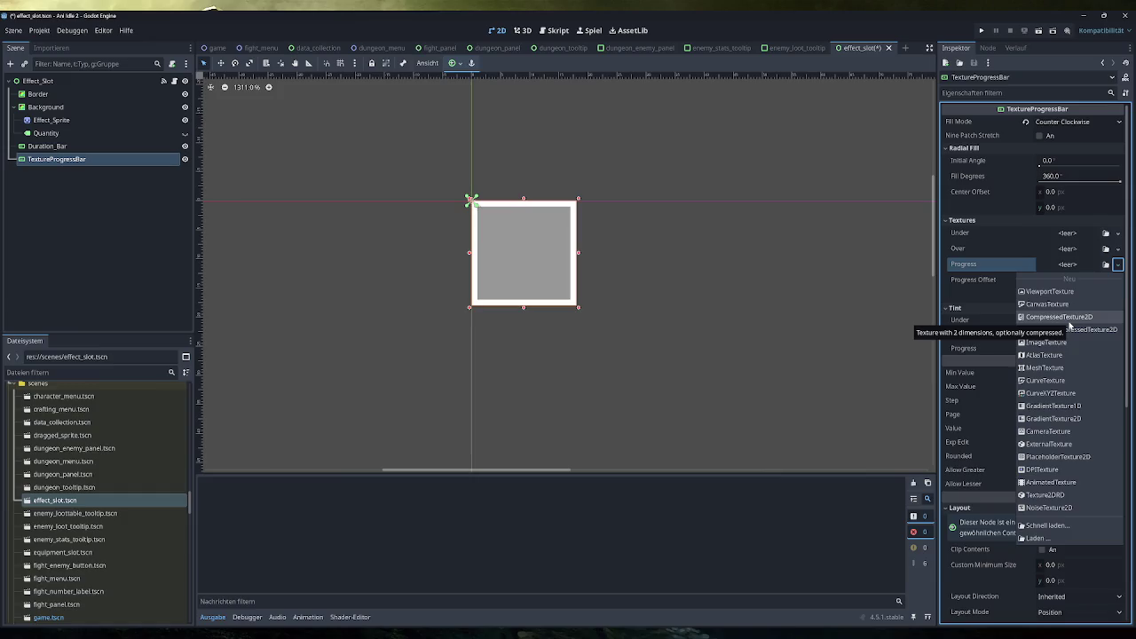
pyautogui.click(1070, 304)
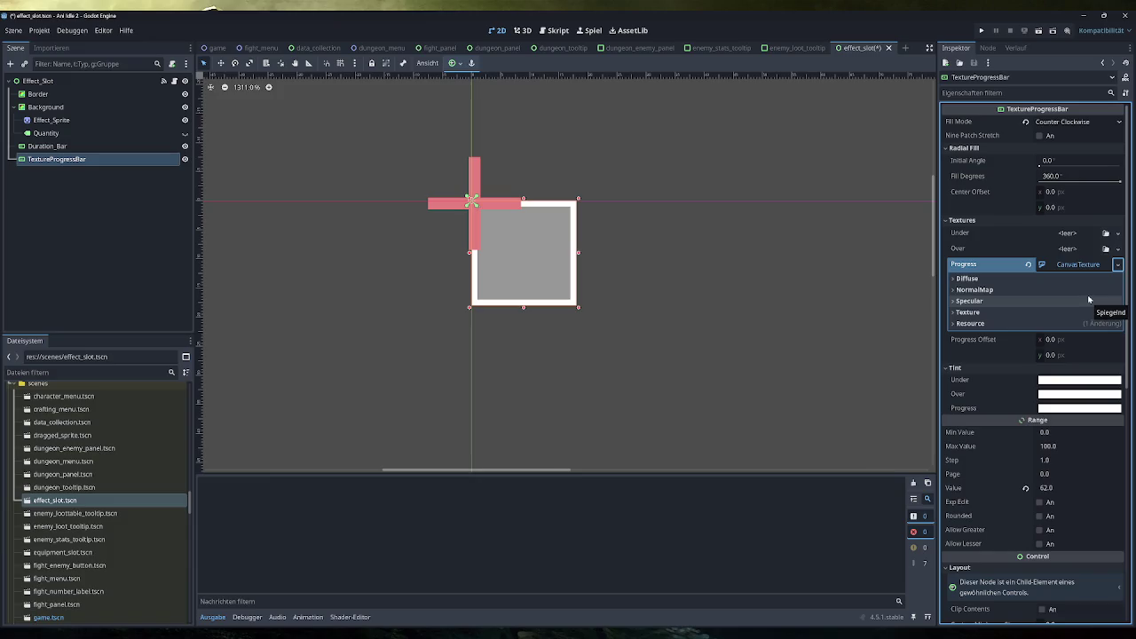
pyautogui.click(1022, 280)
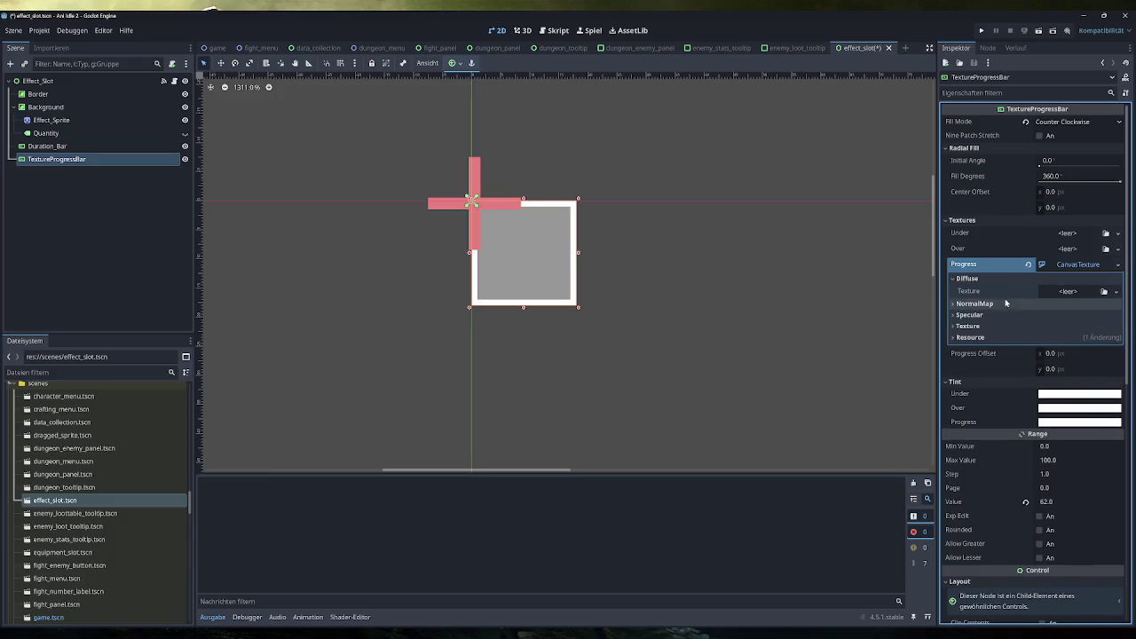
pyautogui.click(1003, 304)
pyautogui.click(998, 328)
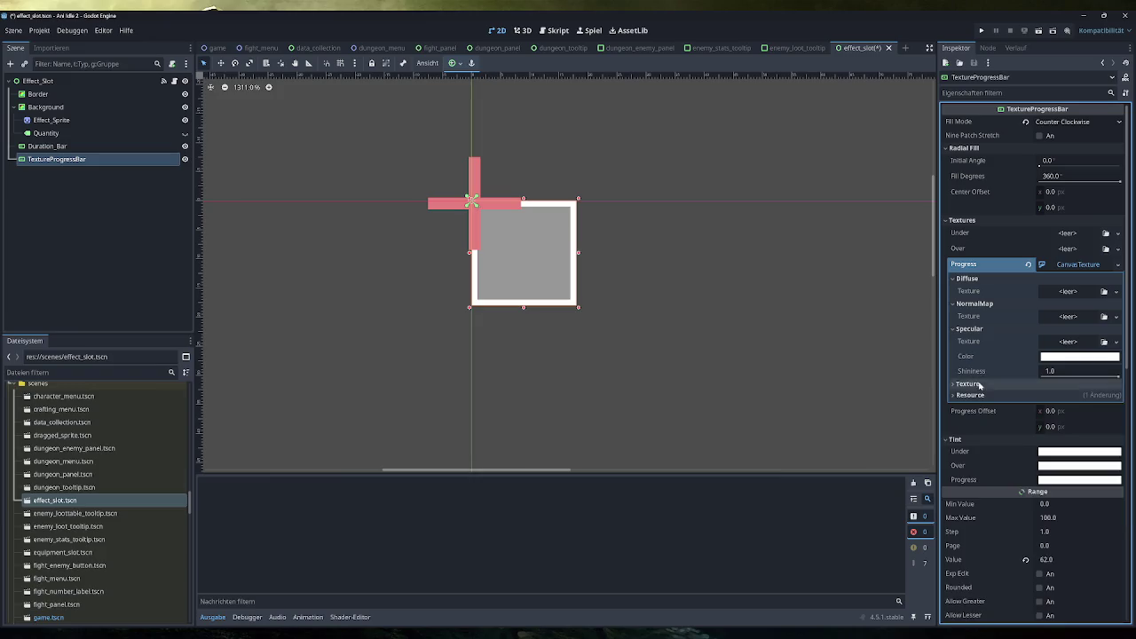
pyautogui.click(983, 383)
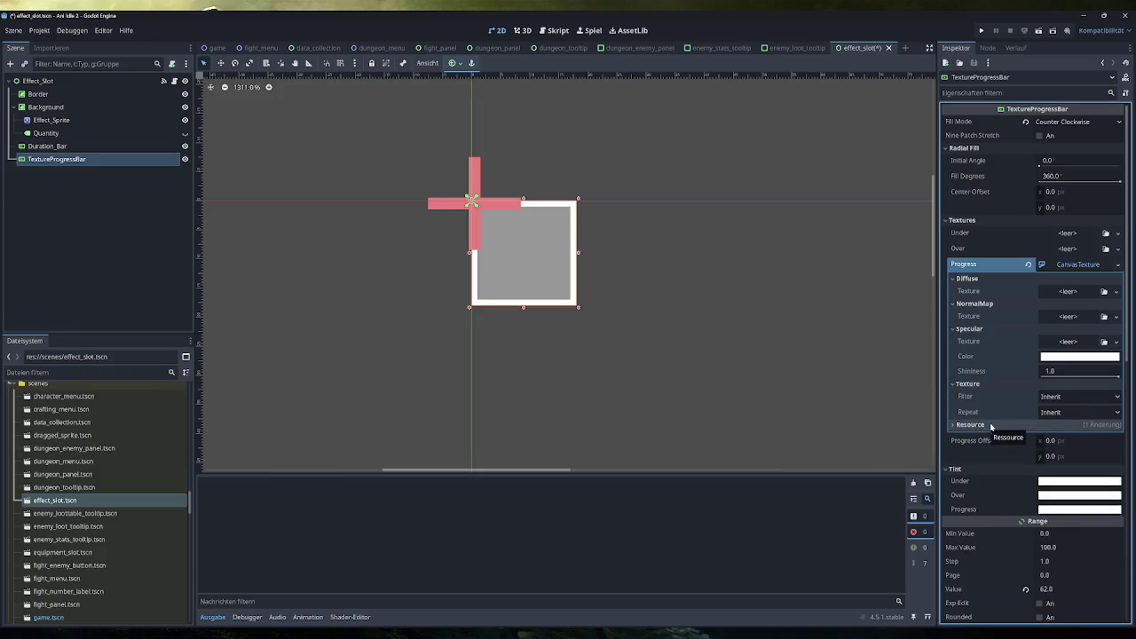
pyautogui.click(1116, 293)
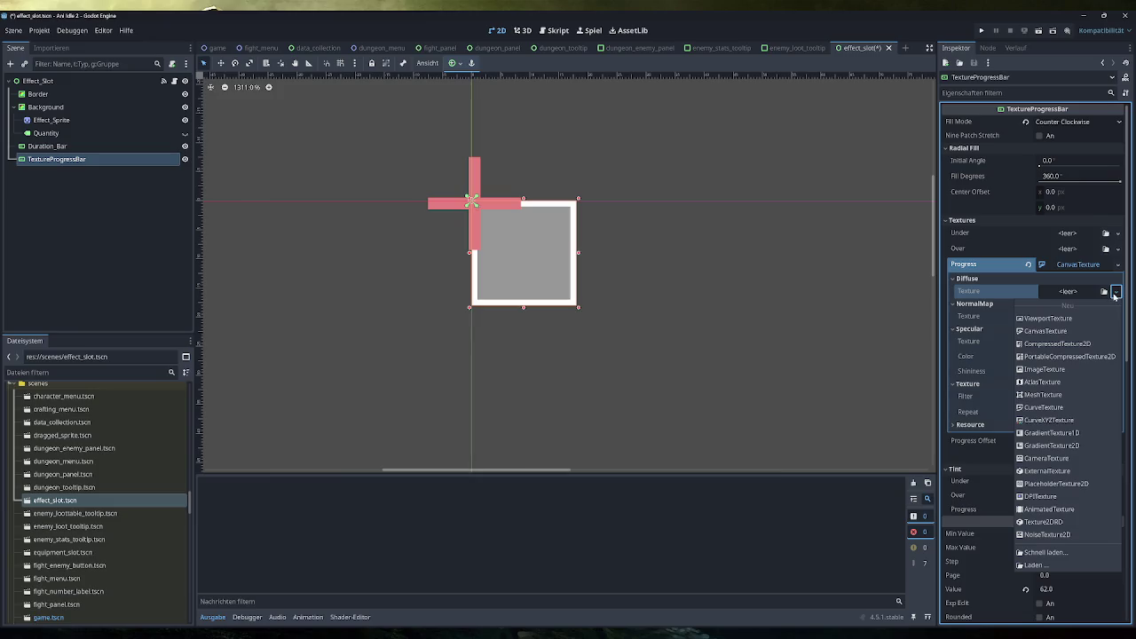
pyautogui.click(1116, 294)
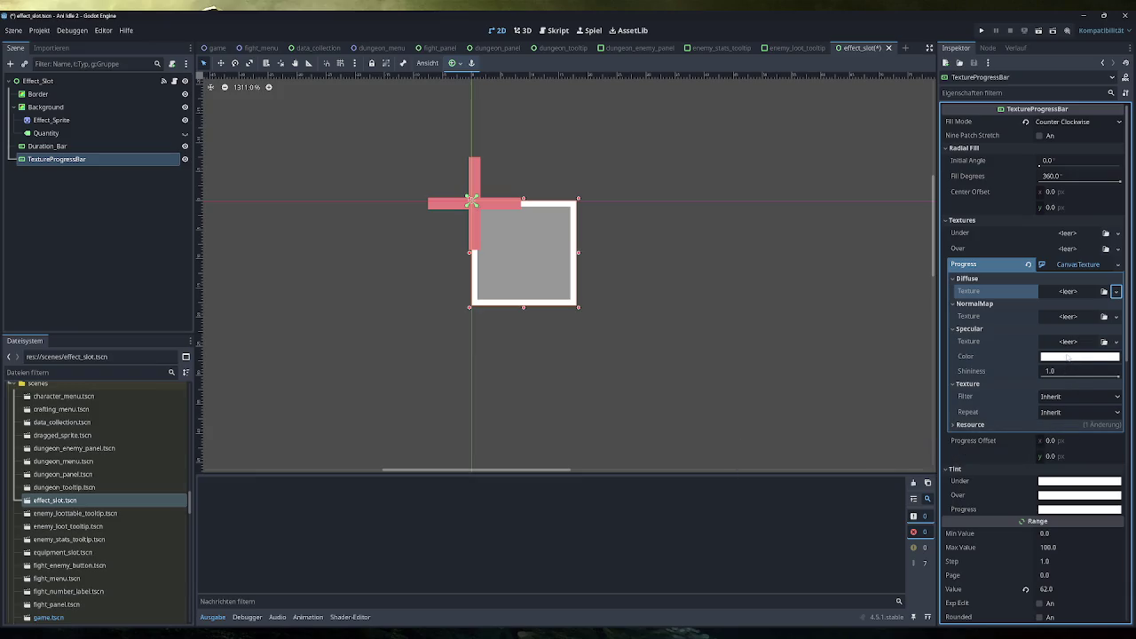
pyautogui.moveTo(1067, 357)
pyautogui.click(1091, 293)
pyautogui.click(1090, 295)
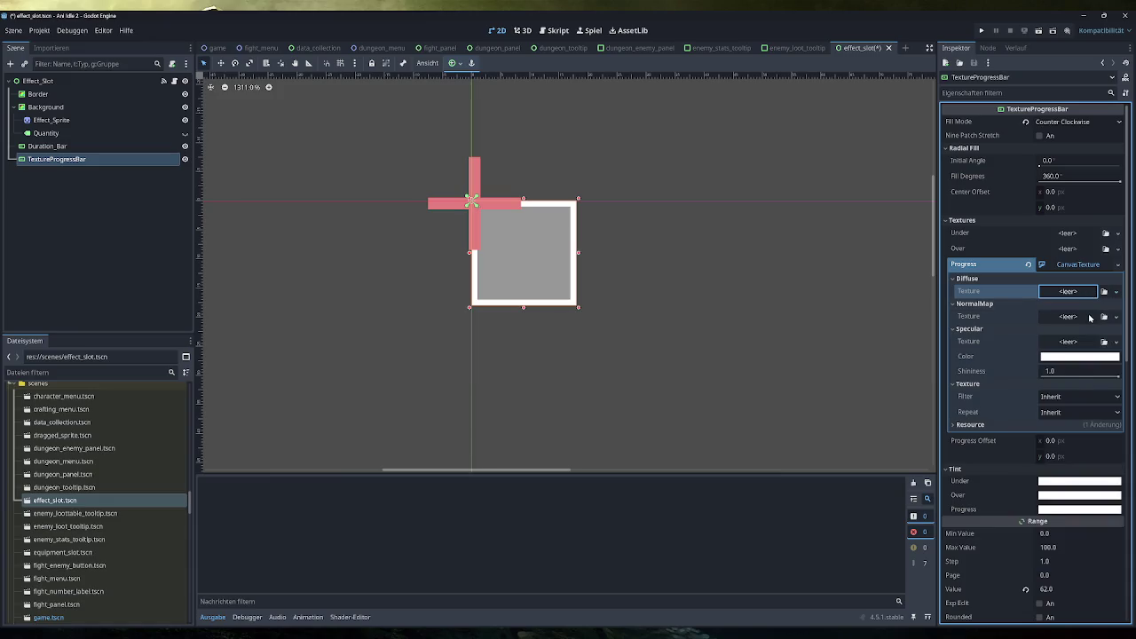
pyautogui.click(1091, 317)
pyautogui.click(1091, 317)
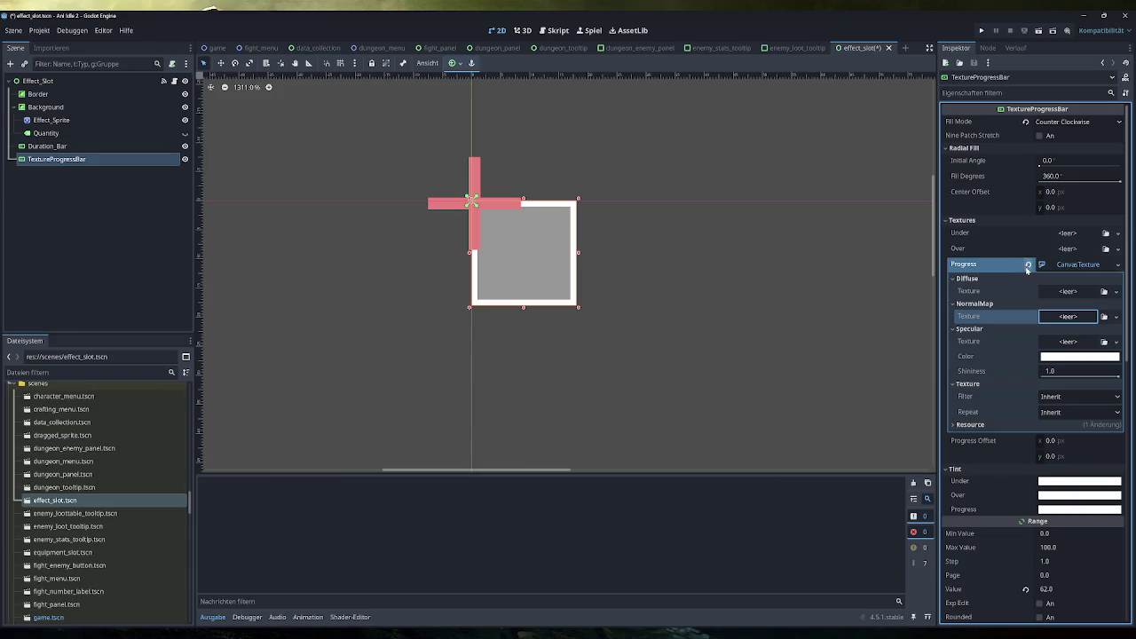
pyautogui.moveTo(1029, 266)
pyautogui.hotkey('ctrl', 'z')
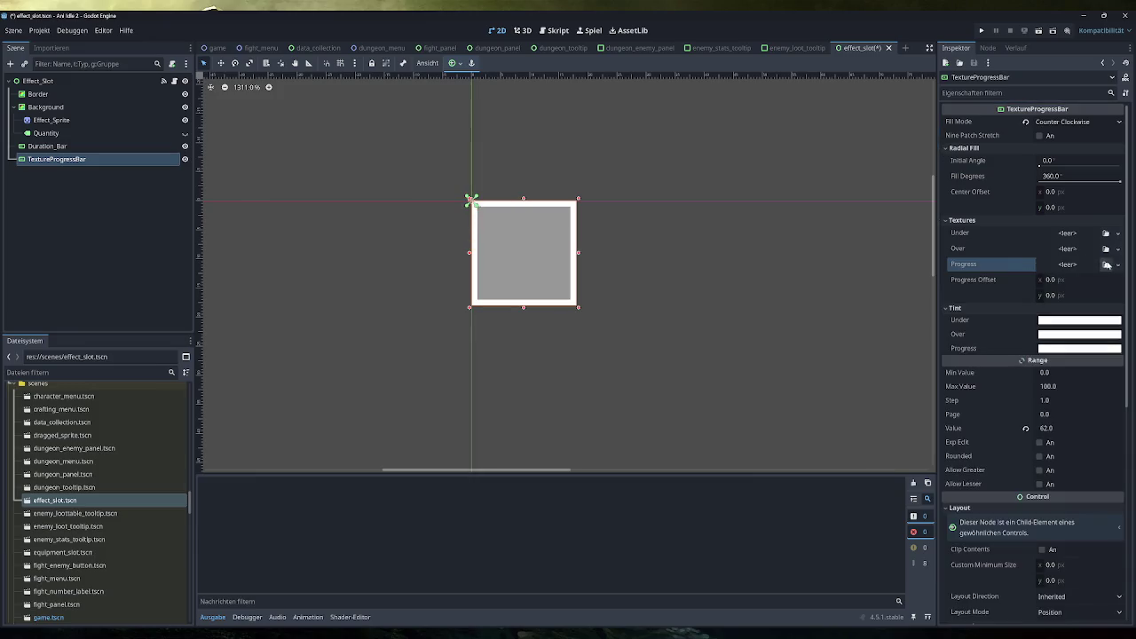
# Try a ViewportTexture for Progress, revert it, then assign a 512×512 NoiseTexture2D instead
pyautogui.click(1107, 266)
pyautogui.click(1065, 286)
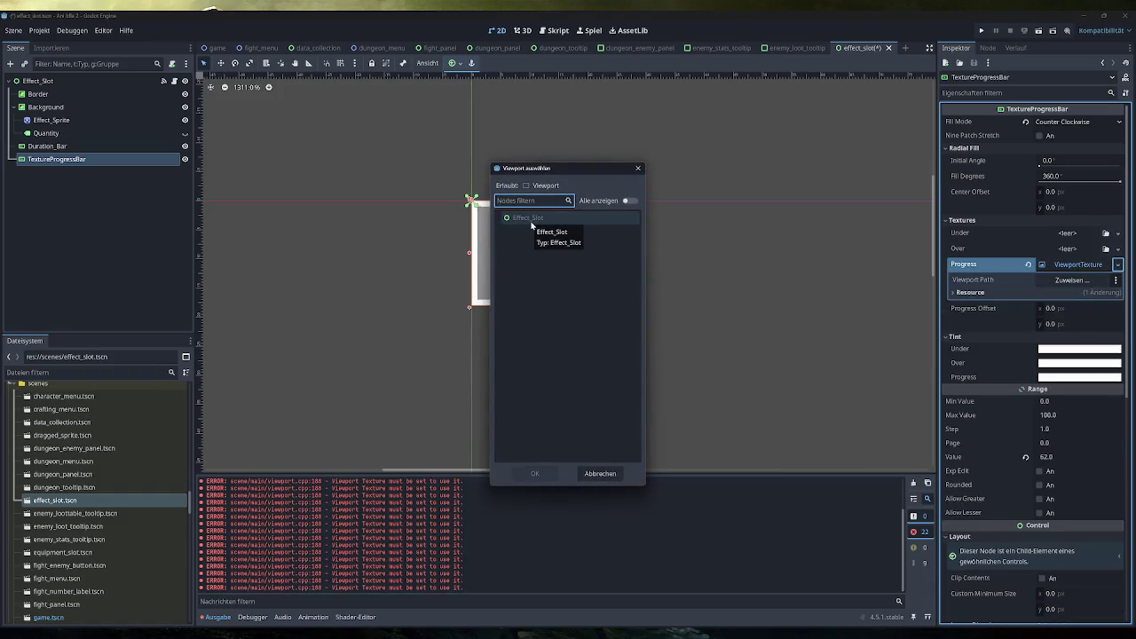
pyautogui.click(637, 168)
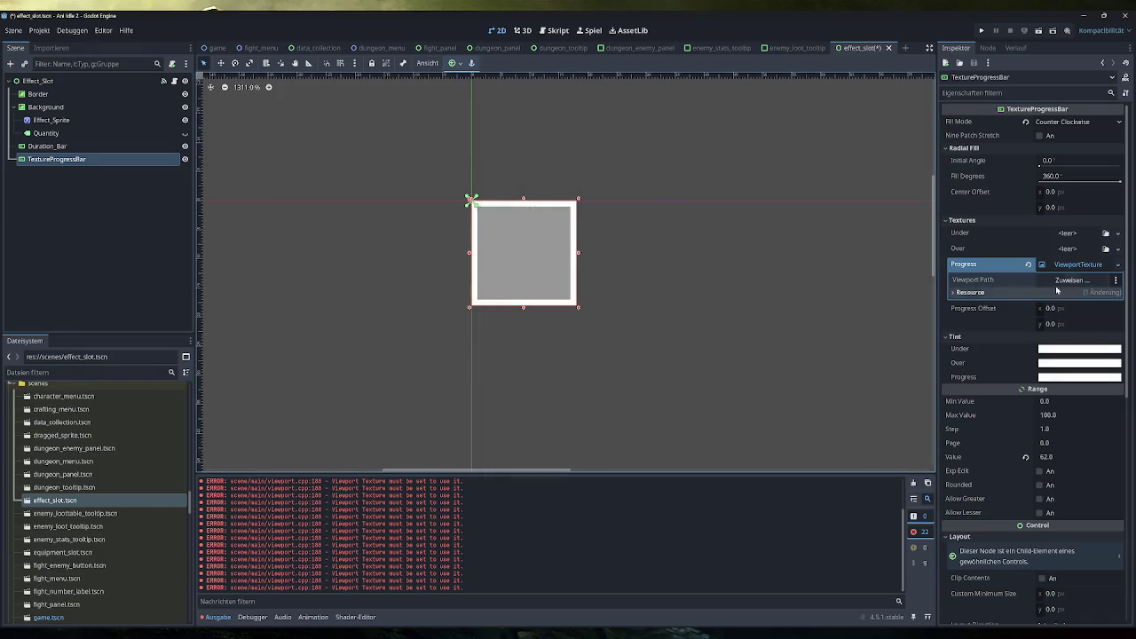
pyautogui.click(1027, 265)
pyautogui.click(1118, 266)
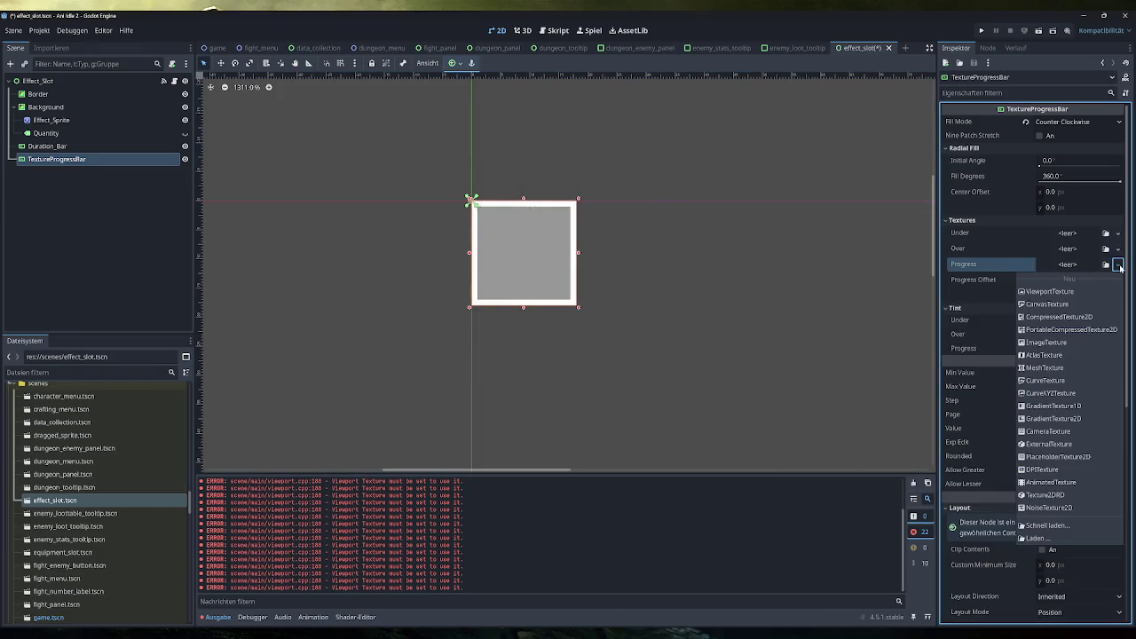
pyautogui.click(1067, 507)
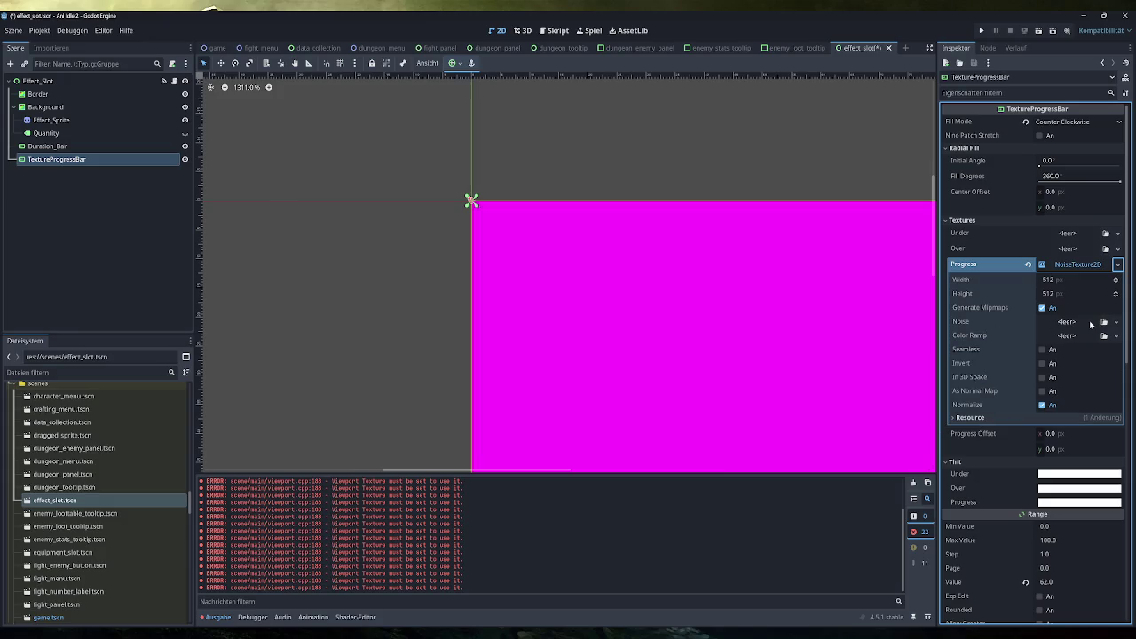
# Inspect the resource options of the noise and its Color Ramp
pyautogui.click(1117, 321)
pyautogui.click(1116, 336)
pyautogui.click(1116, 336)
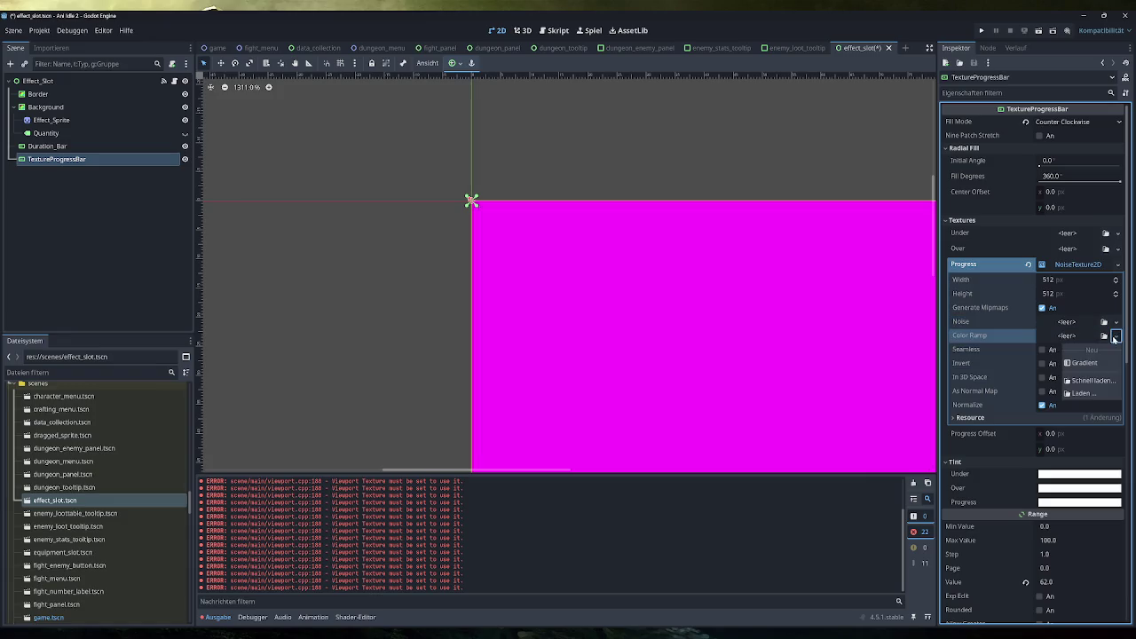
pyautogui.click(1114, 337)
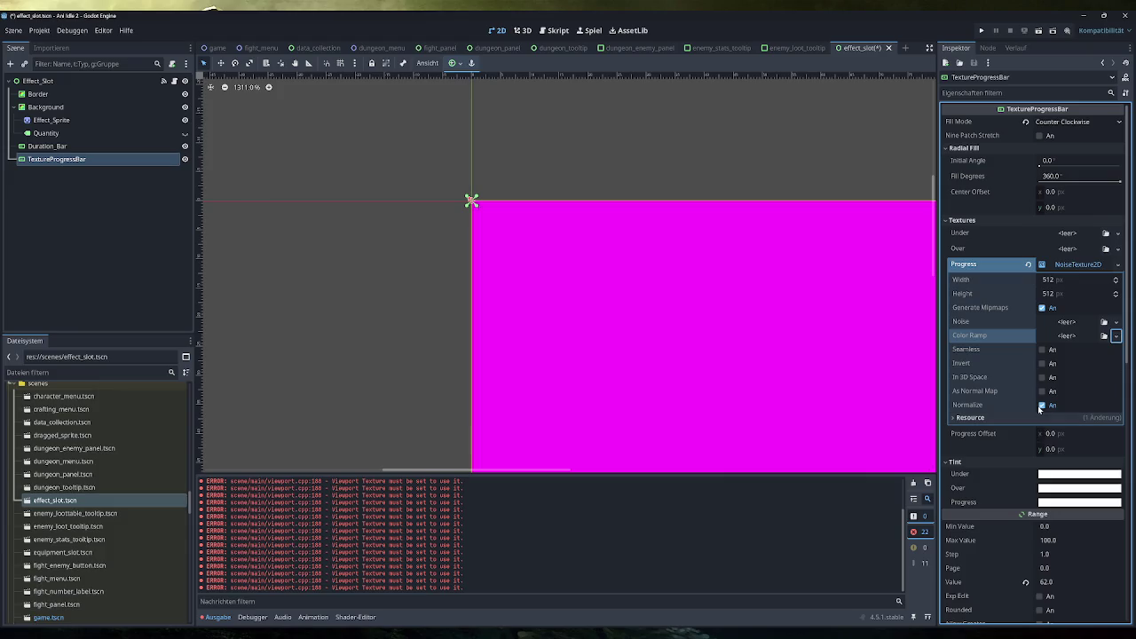
pyautogui.scroll(-3, 778, 408)
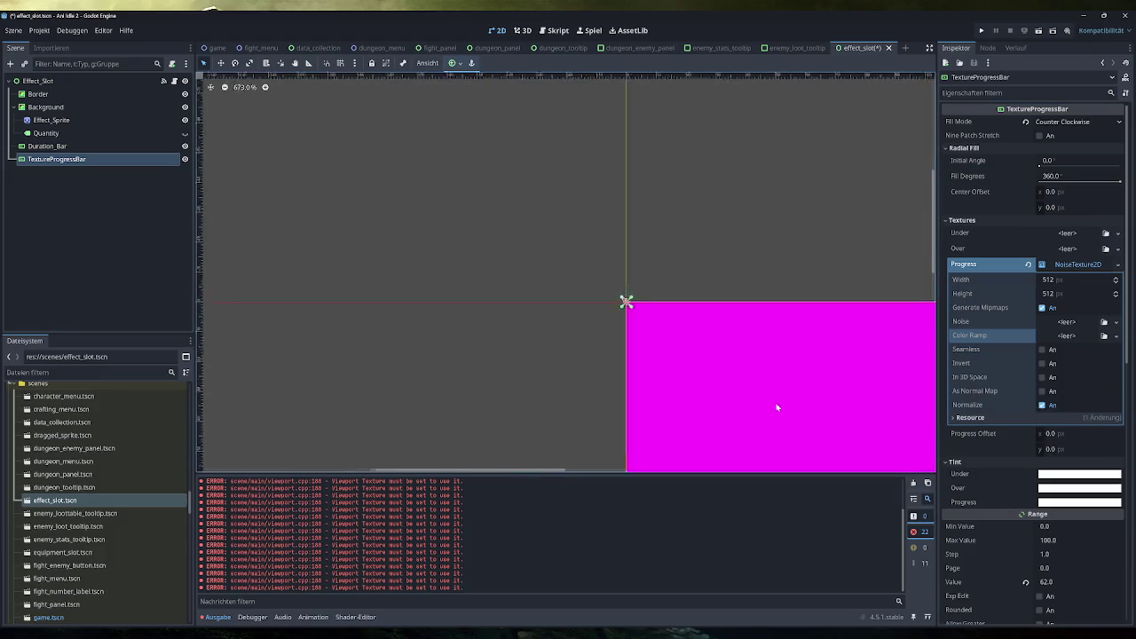
pyautogui.scroll(8, 500, 197)
# Nudge the progress value up to 59 and check the node's Transform size
pyautogui.click(1055, 582)
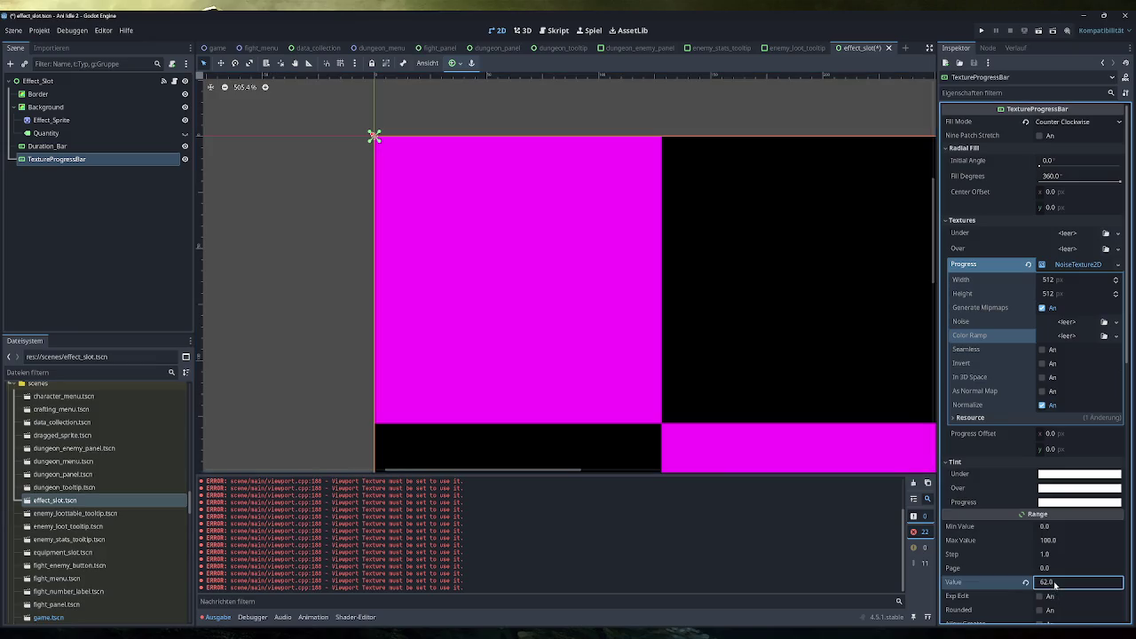
pyautogui.press('Up')
pyautogui.press('Return')
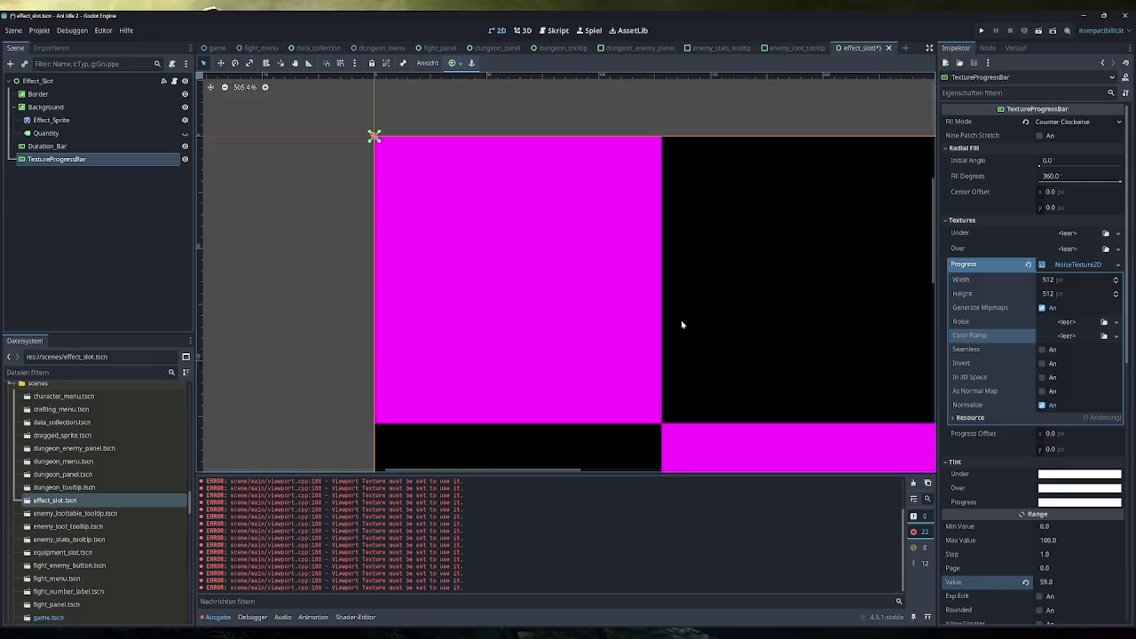
pyautogui.scroll(-5, 680, 322)
pyautogui.moveTo(617, 196)
pyautogui.mouseDown()
pyautogui.moveTo(577, 102)
pyautogui.moveTo(563, 160)
pyautogui.mouseUp()
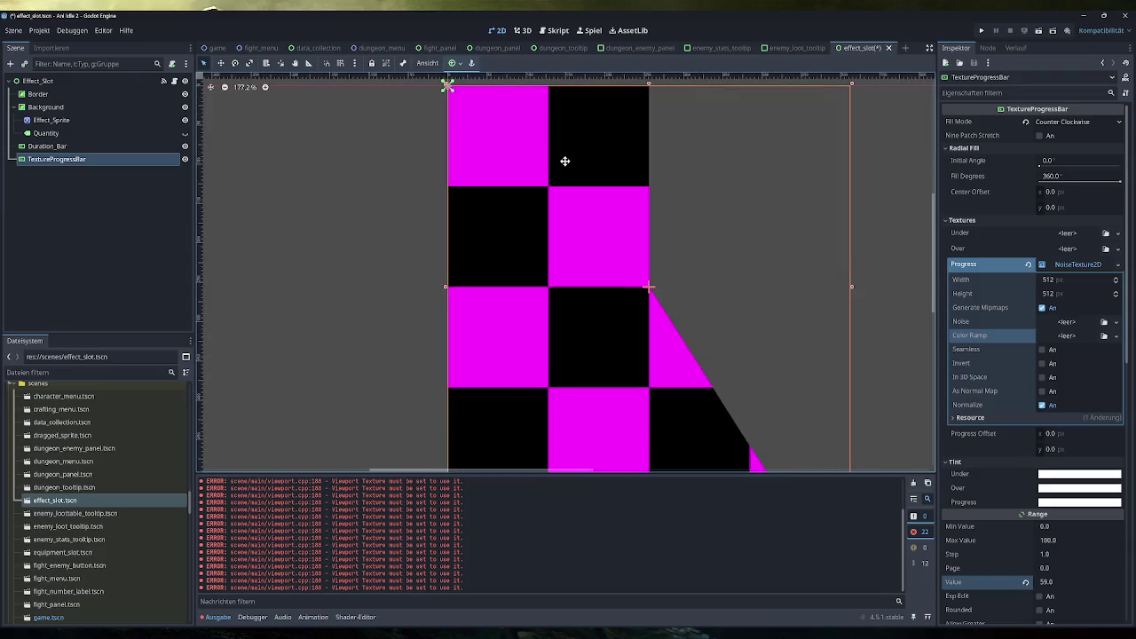
pyautogui.scroll(-5, 1052, 466)
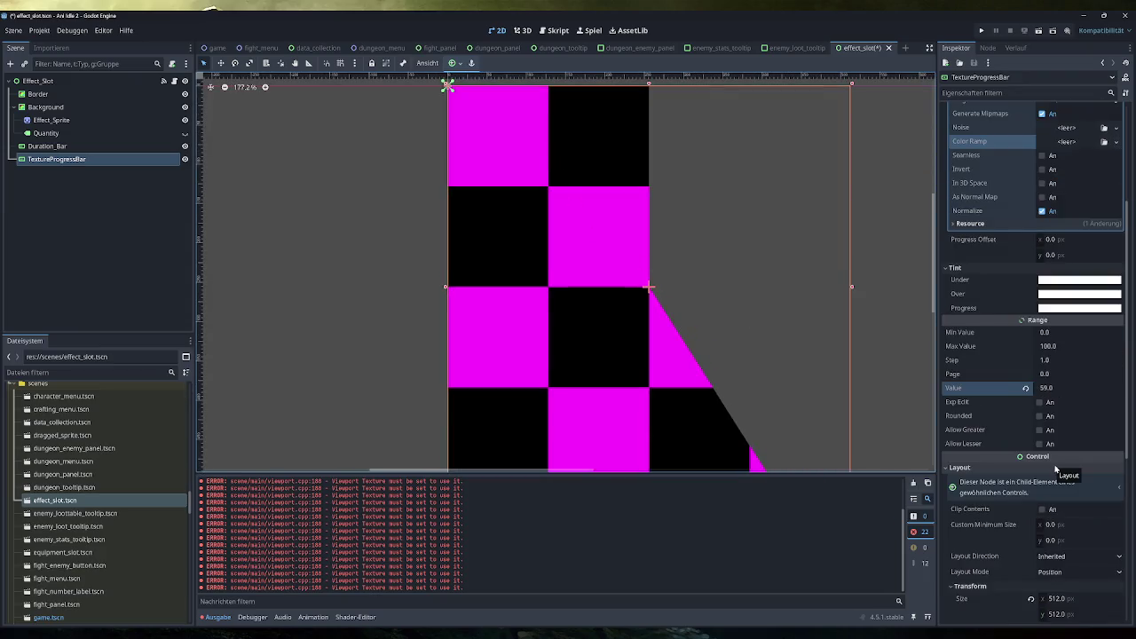
pyautogui.click(1052, 538)
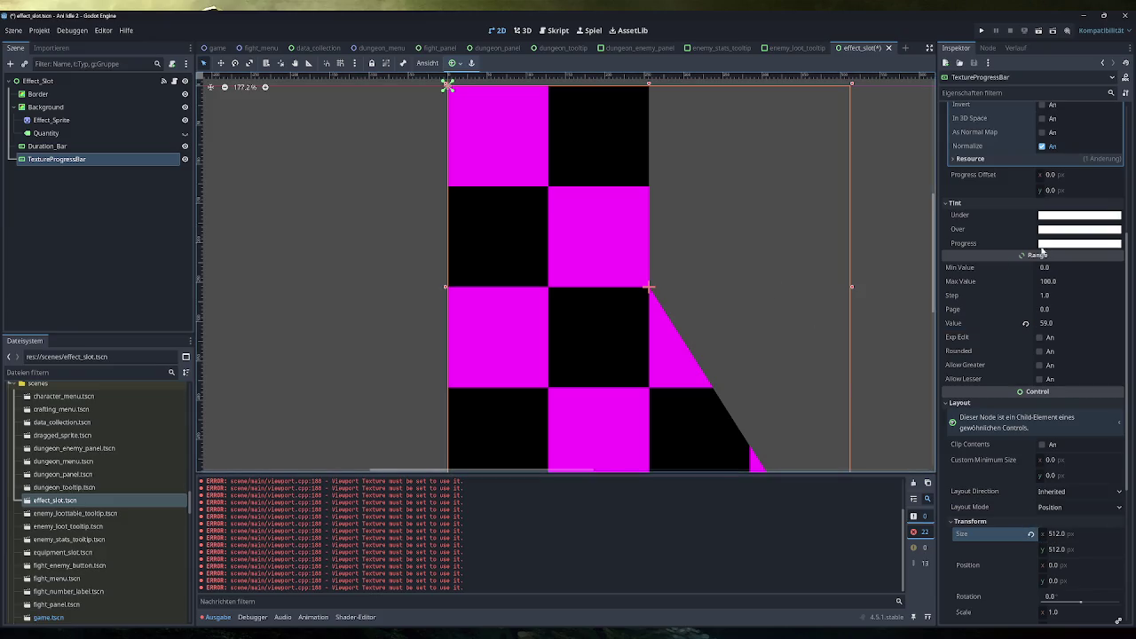
pyautogui.scroll(5, 1063, 328)
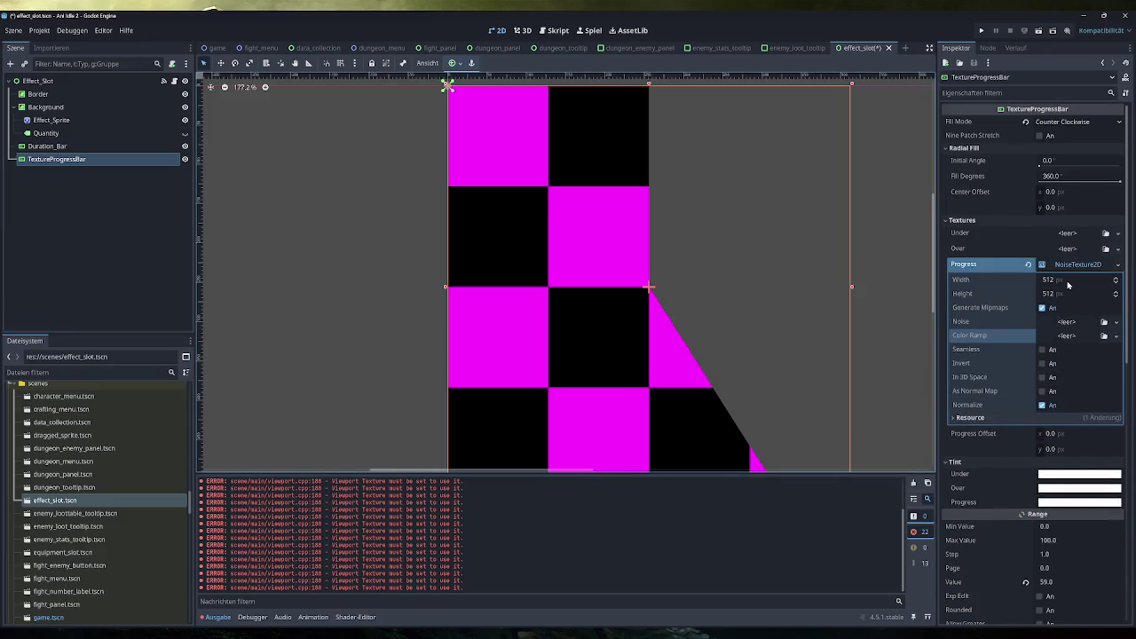
# Set the NoiseTexture2D width and height to 18 px
pyautogui.click(1069, 282)
pyautogui.write('18')
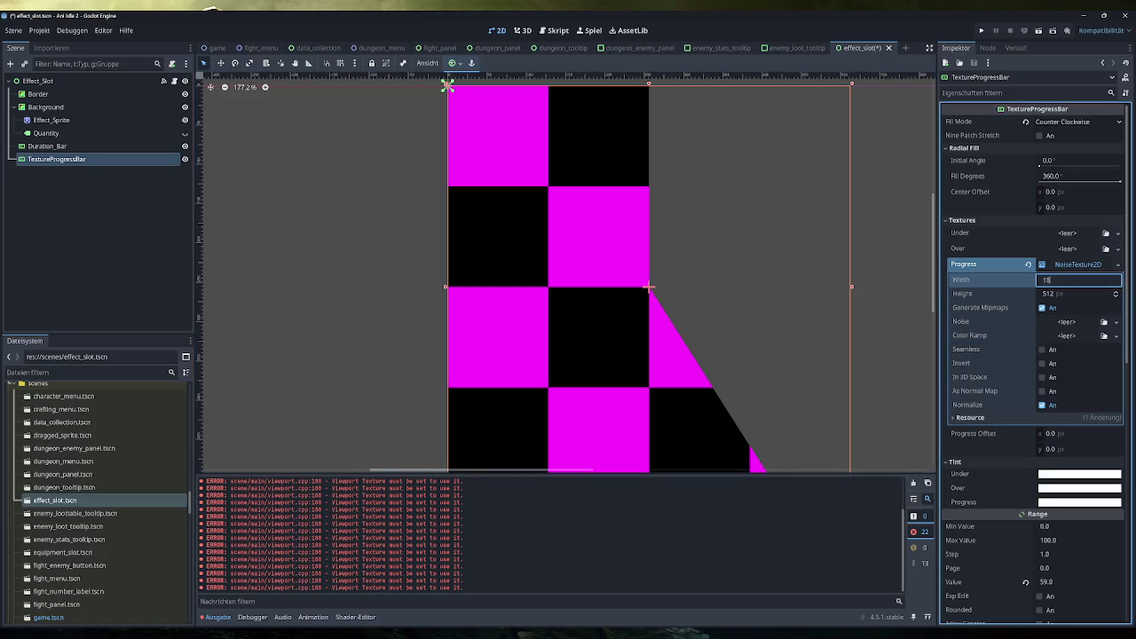
pyautogui.press('Tab')
pyautogui.write('18')
pyautogui.press('Tab')
# Recentre the shrunken 18×18 bar on the canvas and raise its progress value to 64
pyautogui.moveTo(468, 128); pyautogui.dragTo(568, 371)
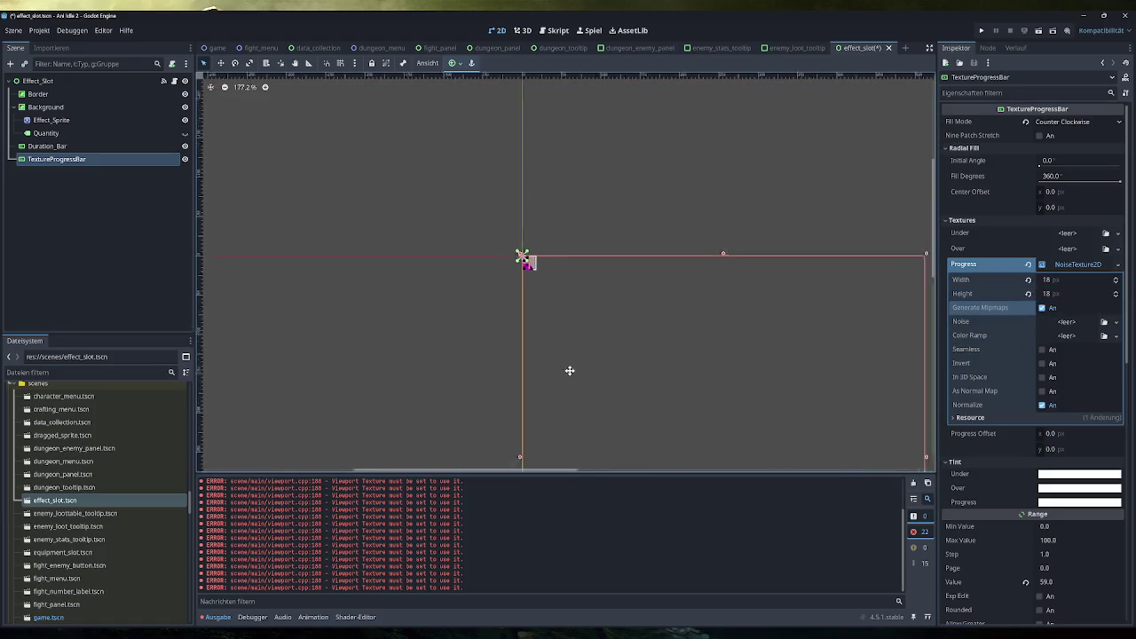
pyautogui.scroll(2, 560, 307)
pyautogui.scroll(-5, 1020, 565)
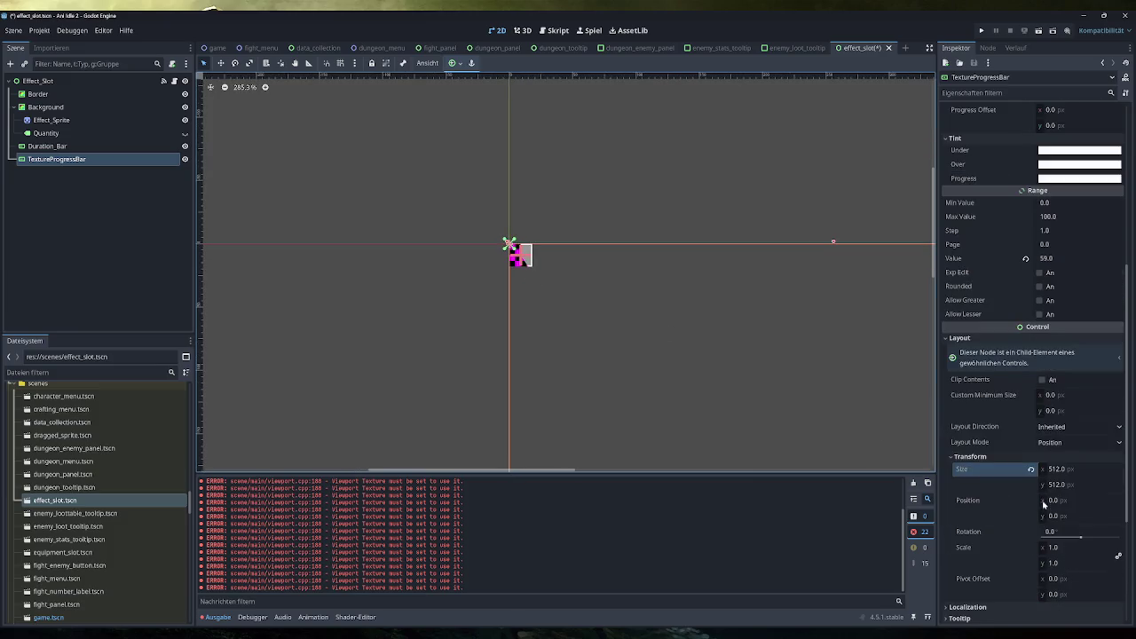
pyautogui.scroll(3, 511, 247)
pyautogui.scroll(3, 543, 247)
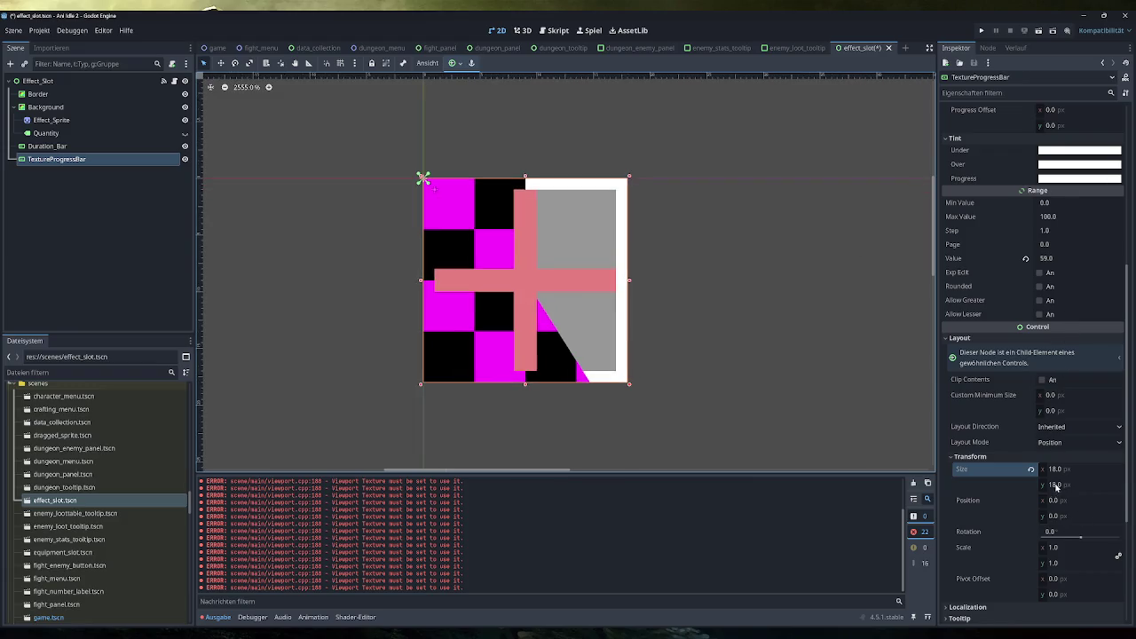
pyautogui.scroll(4, 1056, 489)
pyautogui.scroll(-2, 1083, 434)
pyautogui.moveTo(1065, 388)
pyautogui.mouseDown()
pyautogui.moveTo(1054, 388)
pyautogui.moveTo(1069, 388)
pyautogui.mouseUp()
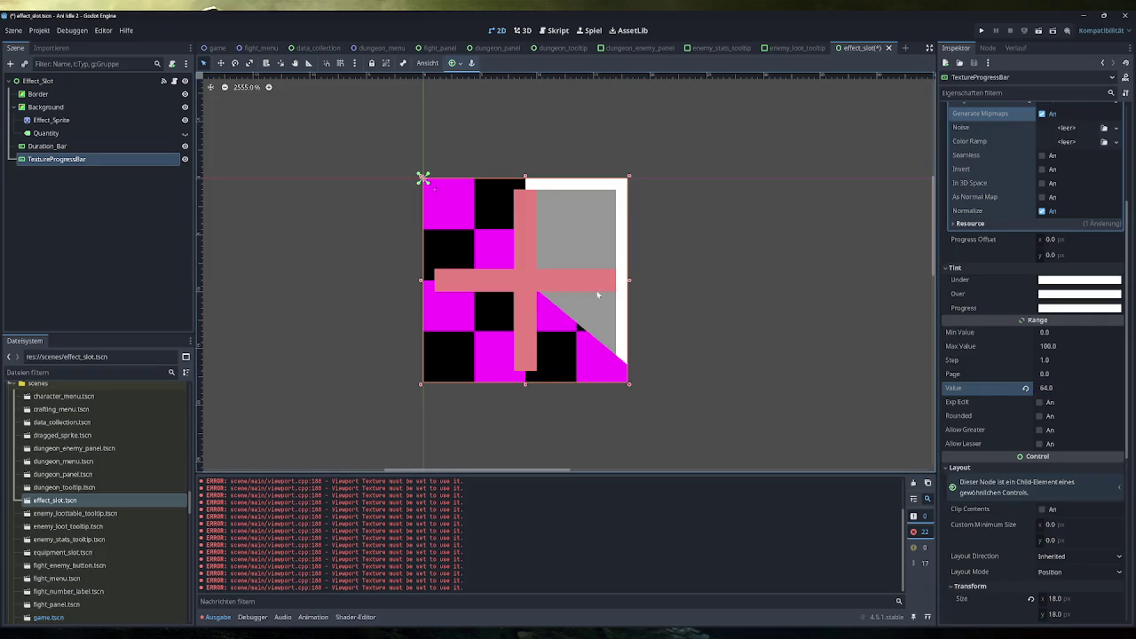
pyautogui.scroll(3, 1035, 299)
pyautogui.scroll(2, 1068, 272)
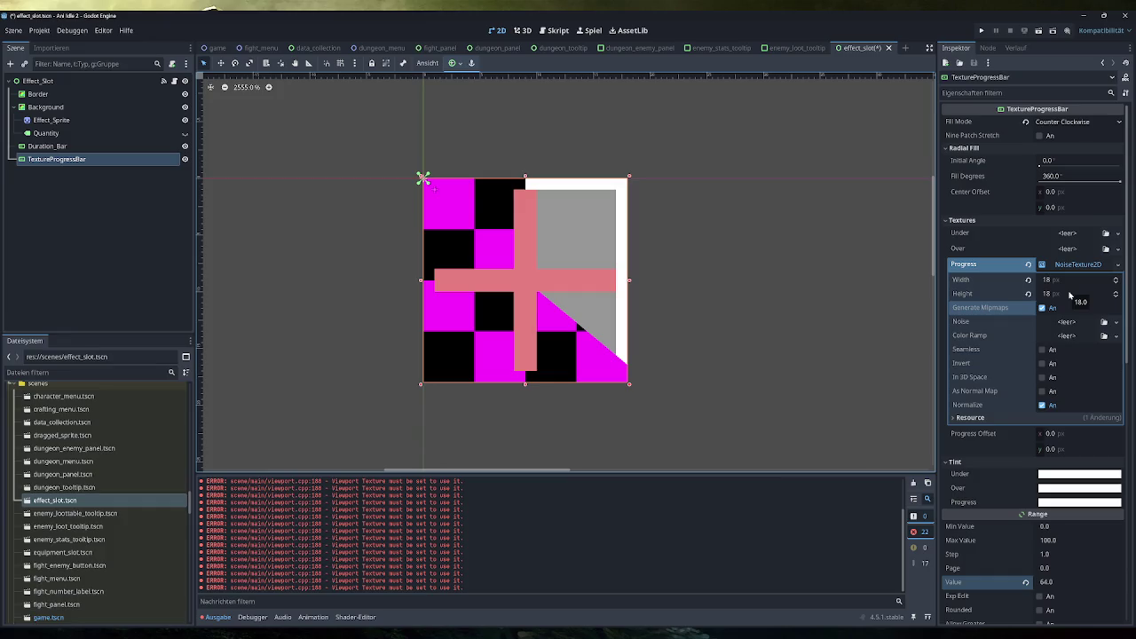
# Toggle Seamless on and off, then clear the NoiseTexture2D from the Progress slot and list replacement textures
pyautogui.click(1042, 349)
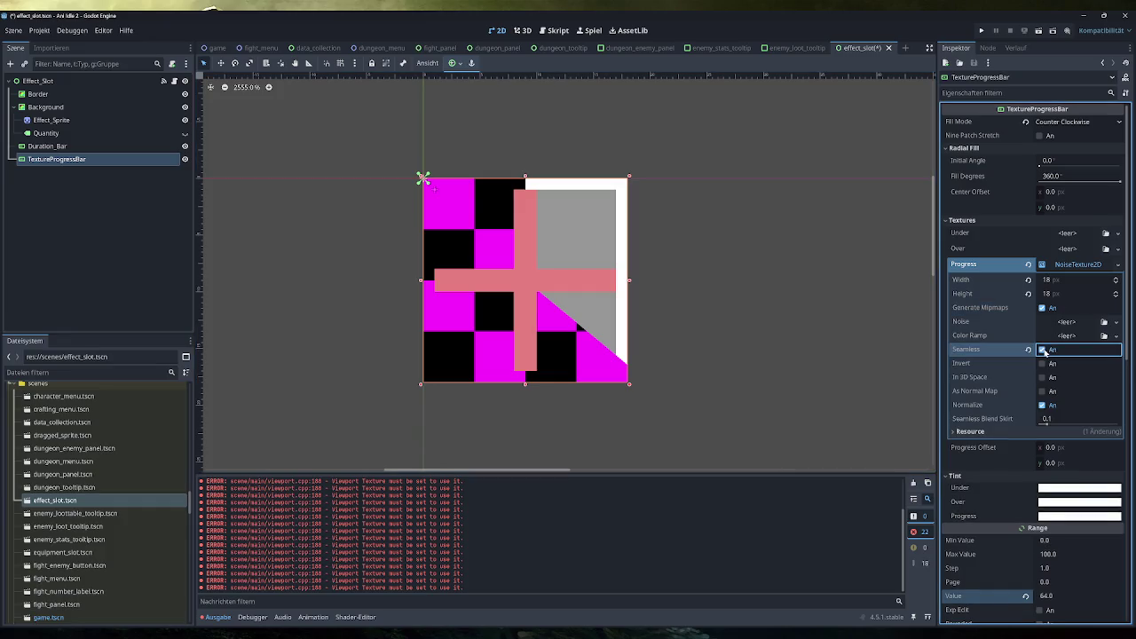
pyautogui.click(1043, 350)
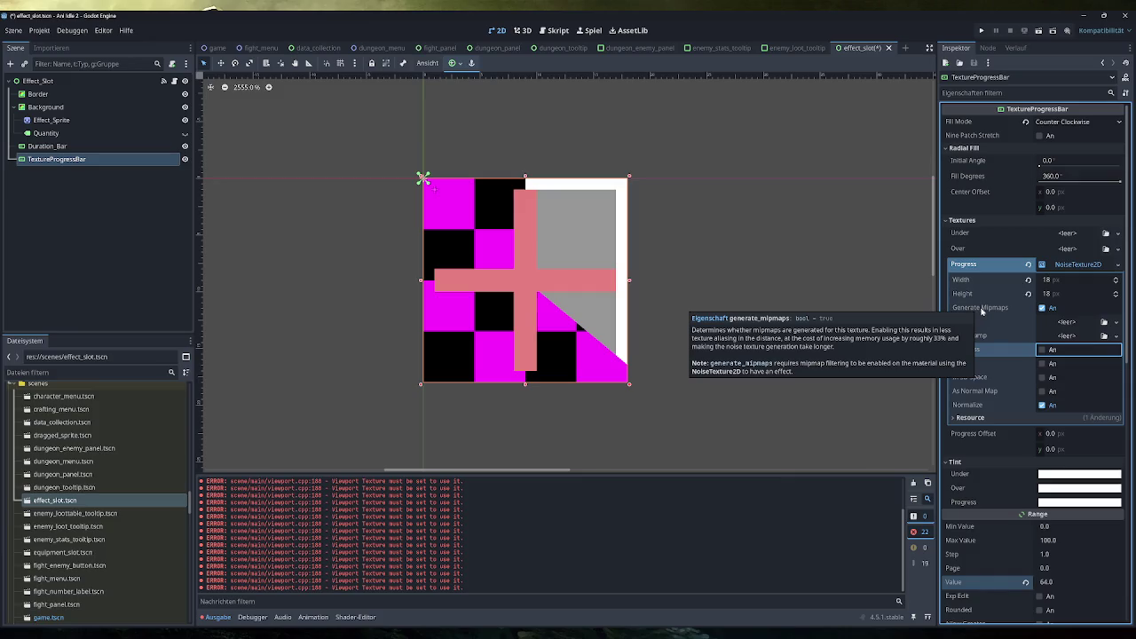
pyautogui.click(980, 308)
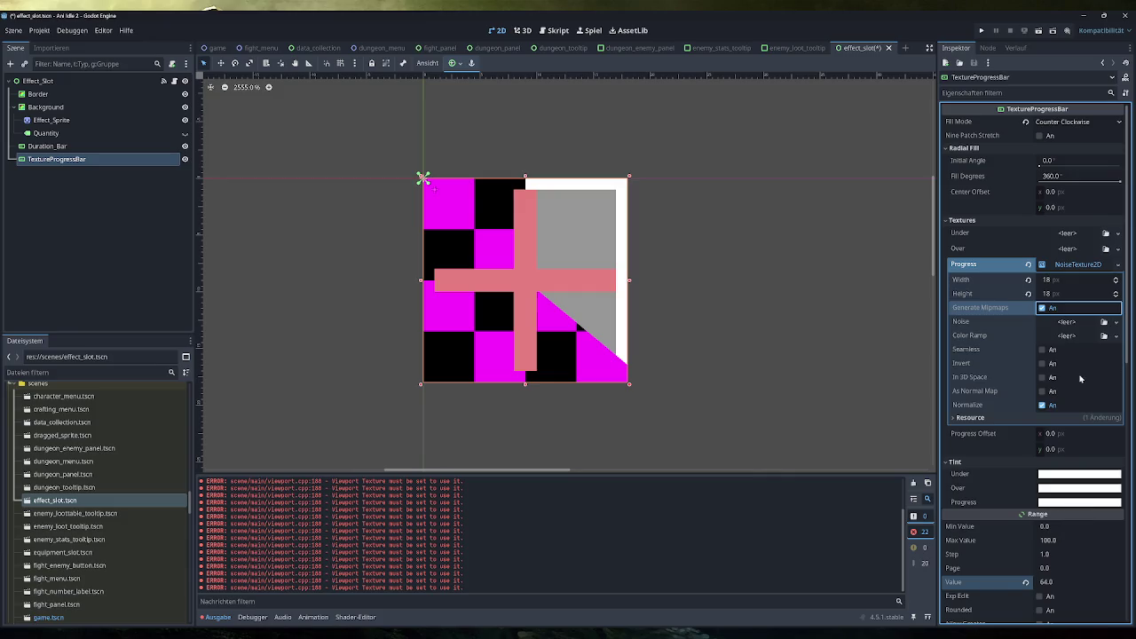
pyautogui.click(1028, 265)
pyautogui.click(1117, 266)
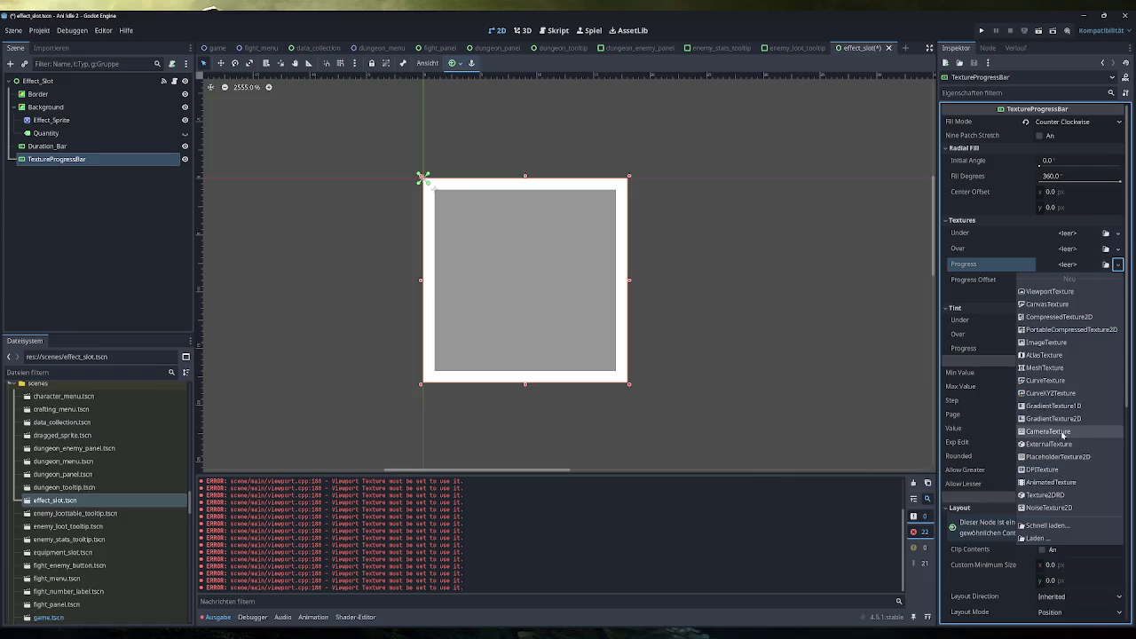
# Create a new GradientTexture2D for Progress with width and height set to 18
pyautogui.click(1054, 418)
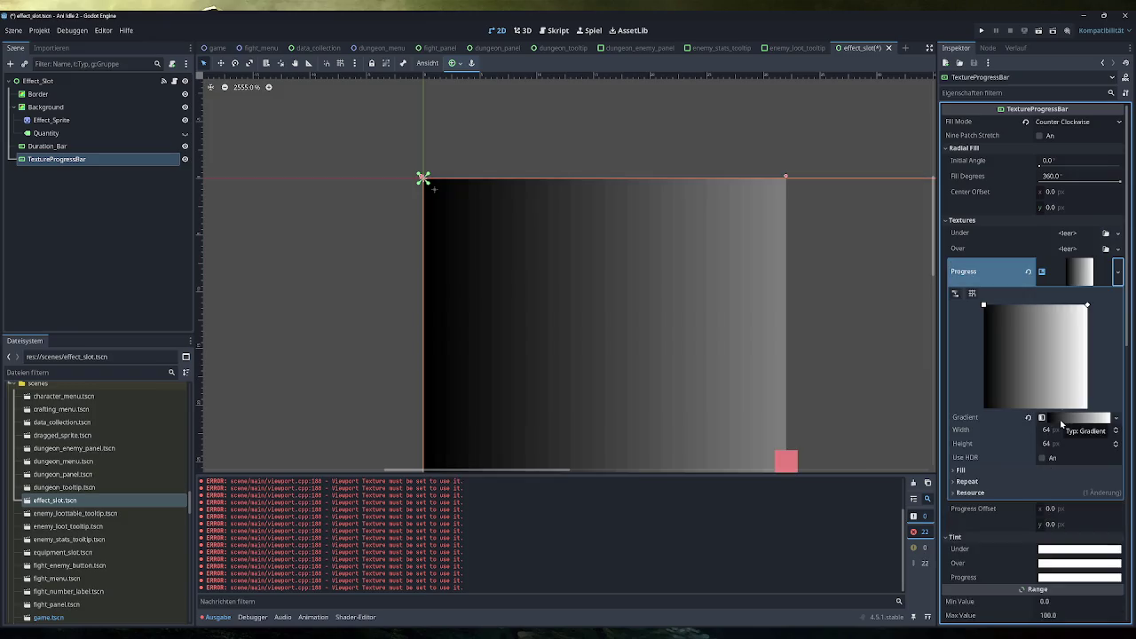
pyautogui.click(1061, 429)
pyautogui.write('18')
pyautogui.press('Tab')
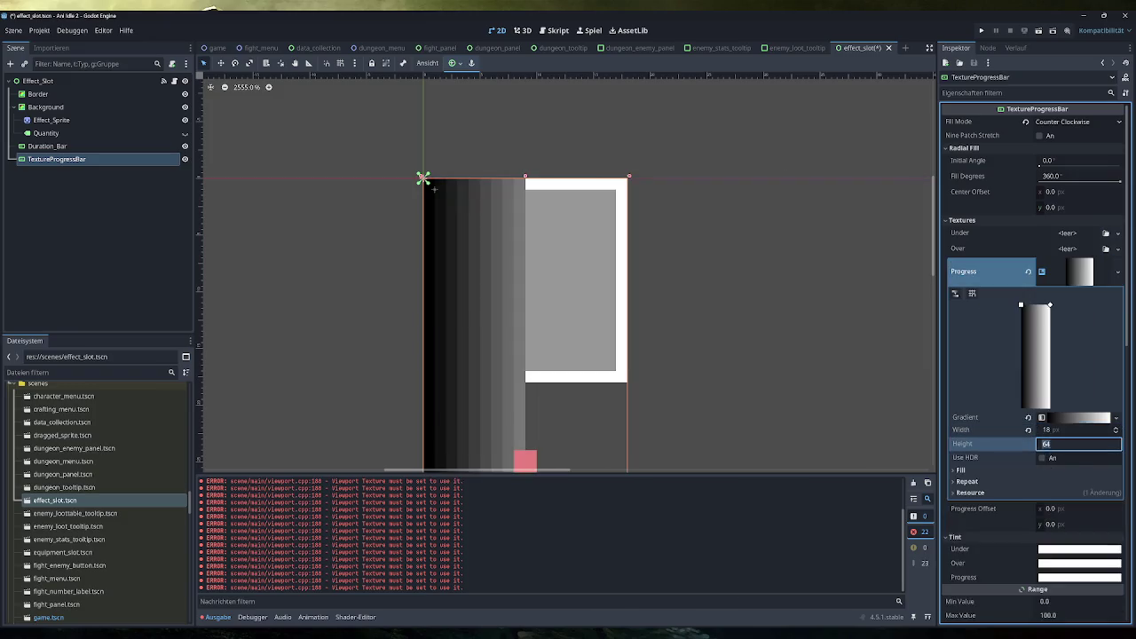
pyautogui.write('18')
pyautogui.press('Return')
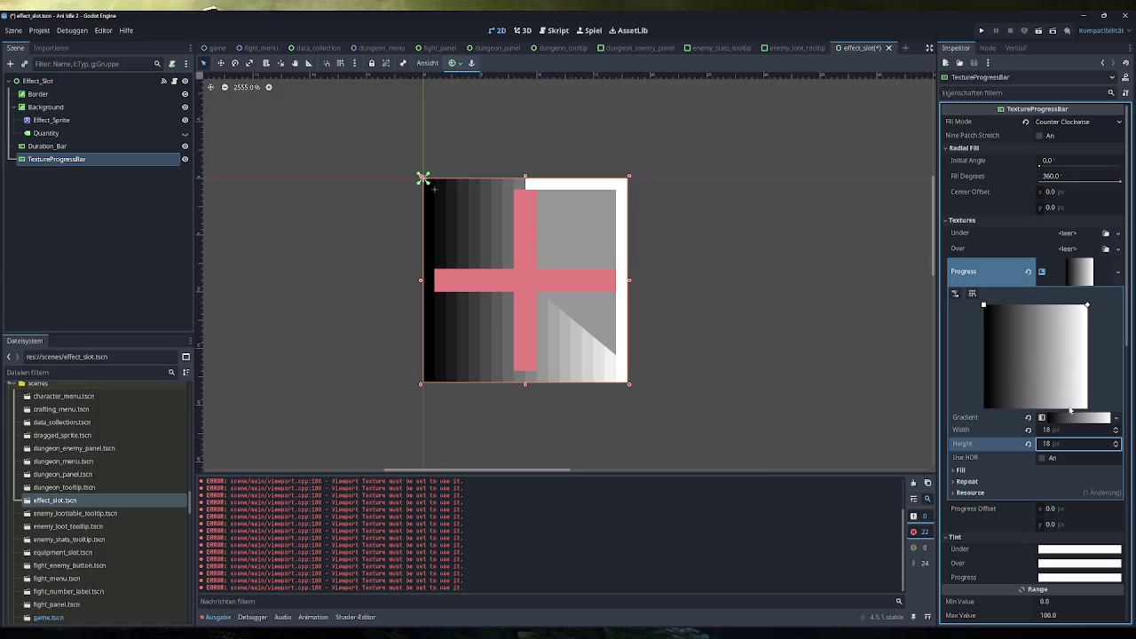
pyautogui.scroll(-4, 1086, 518)
pyautogui.moveTo(1075, 527)
pyautogui.mouseDown()
pyautogui.moveTo(1101, 527)
pyautogui.moveTo(1065, 529)
pyautogui.mouseUp()
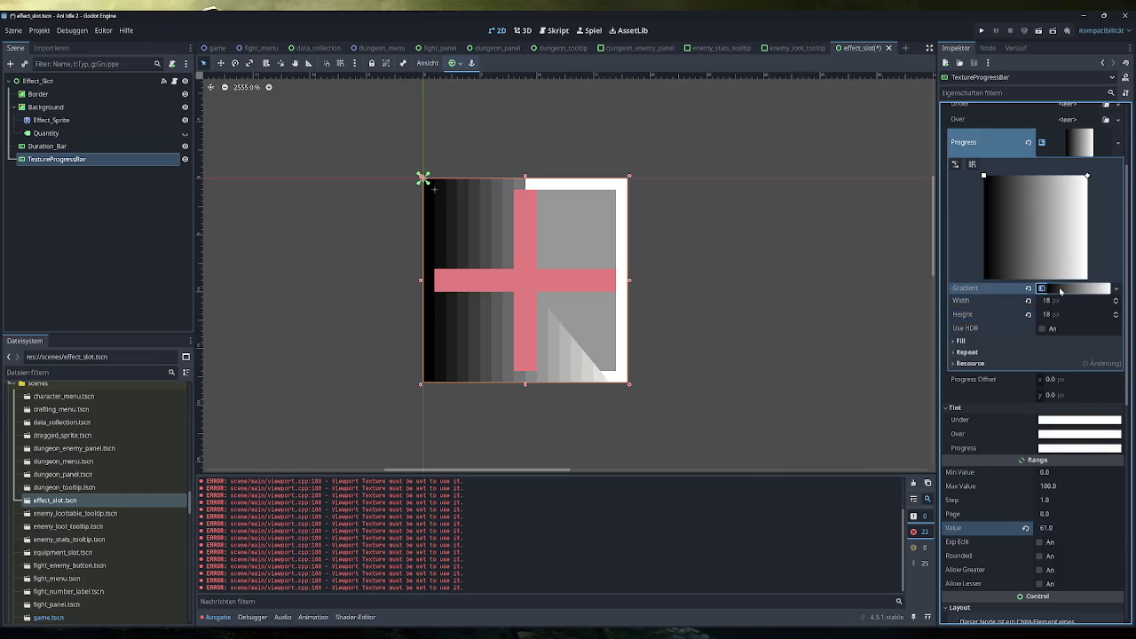
# Shift the black and white gradient stops, sweep the progress value to 71, and run the game
pyautogui.click(1060, 290)
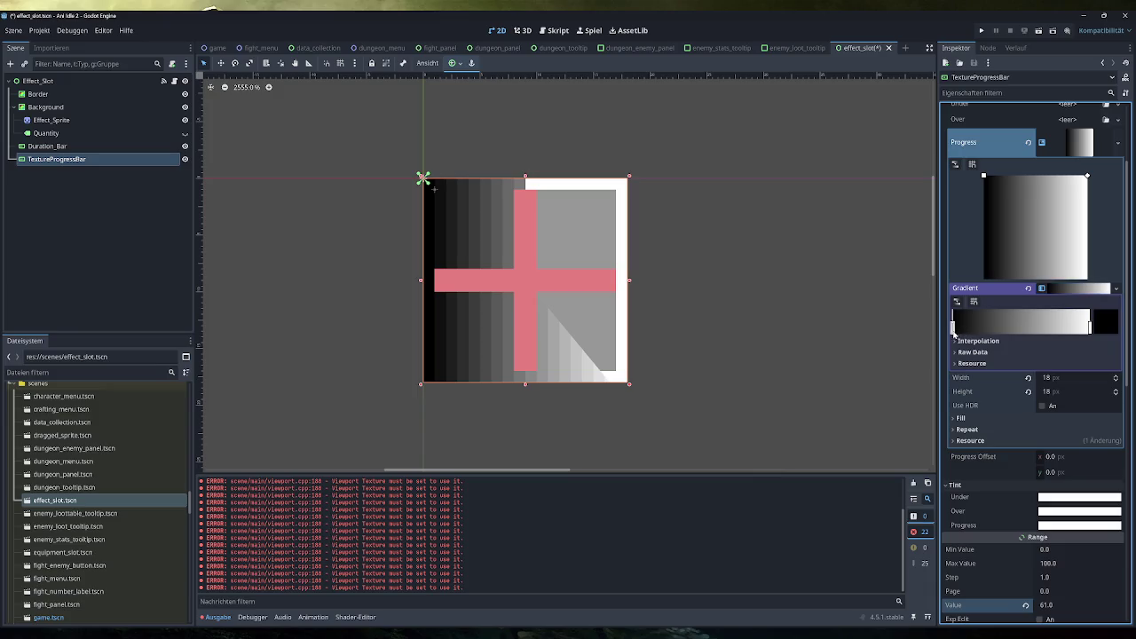
pyautogui.moveTo(954, 331)
pyautogui.mouseDown()
pyautogui.moveTo(1028, 327)
pyautogui.moveTo(924, 334)
pyautogui.mouseUp()
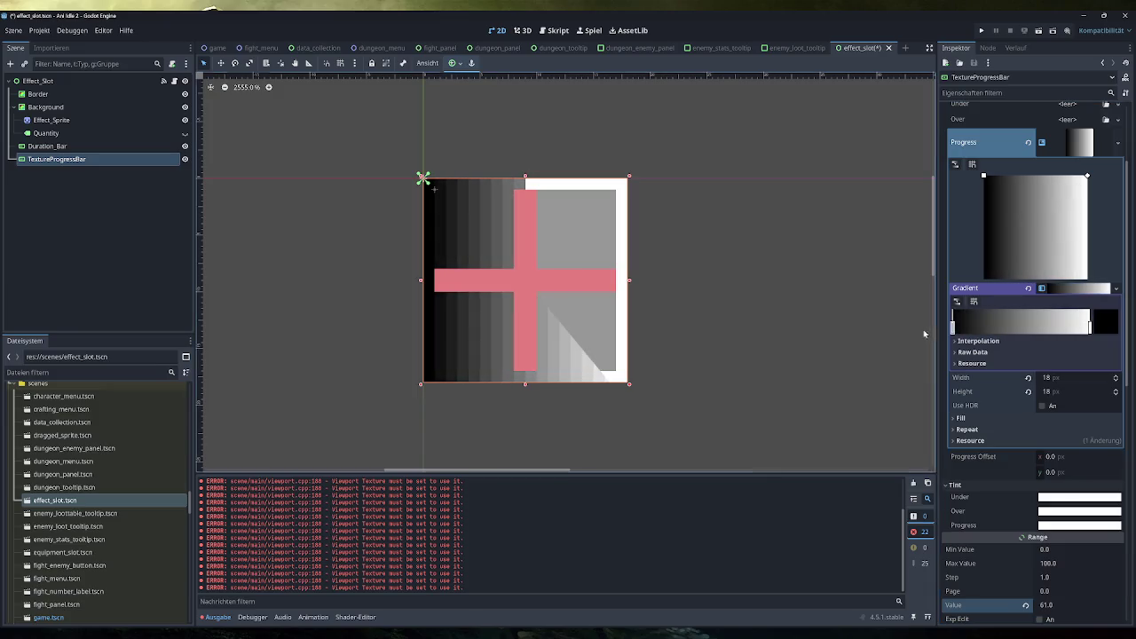
pyautogui.moveTo(1090, 327)
pyautogui.mouseDown()
pyautogui.moveTo(812, 334)
pyautogui.moveTo(1090, 328)
pyautogui.mouseUp()
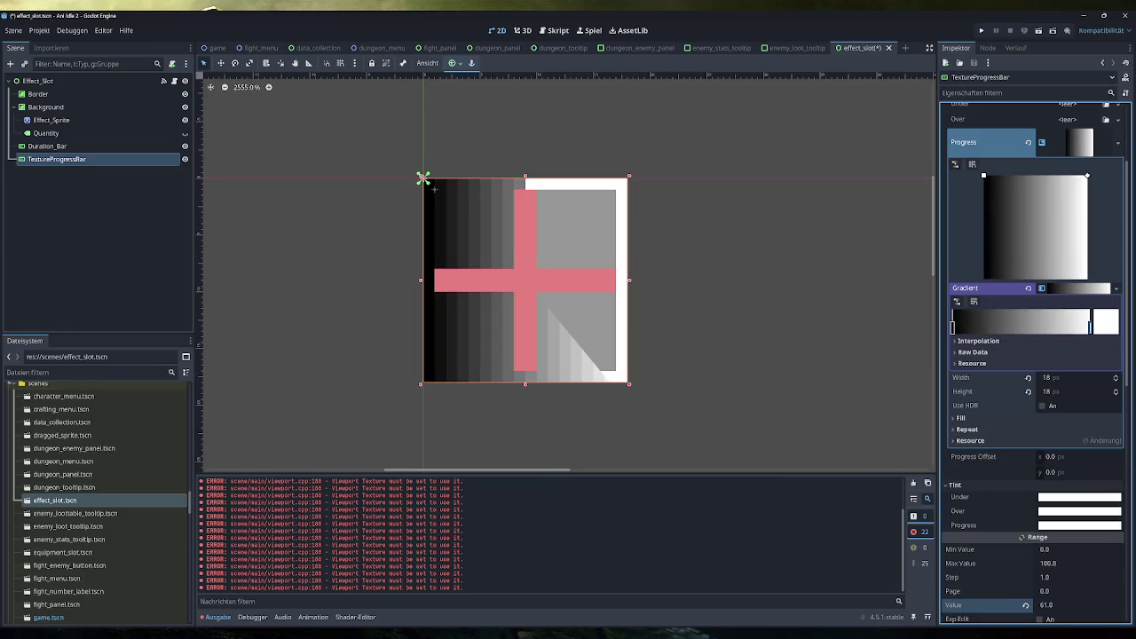
pyautogui.moveTo(1061, 605)
pyautogui.mouseDown()
pyautogui.moveTo(1047, 605)
pyautogui.moveTo(1058, 605)
pyautogui.mouseUp()
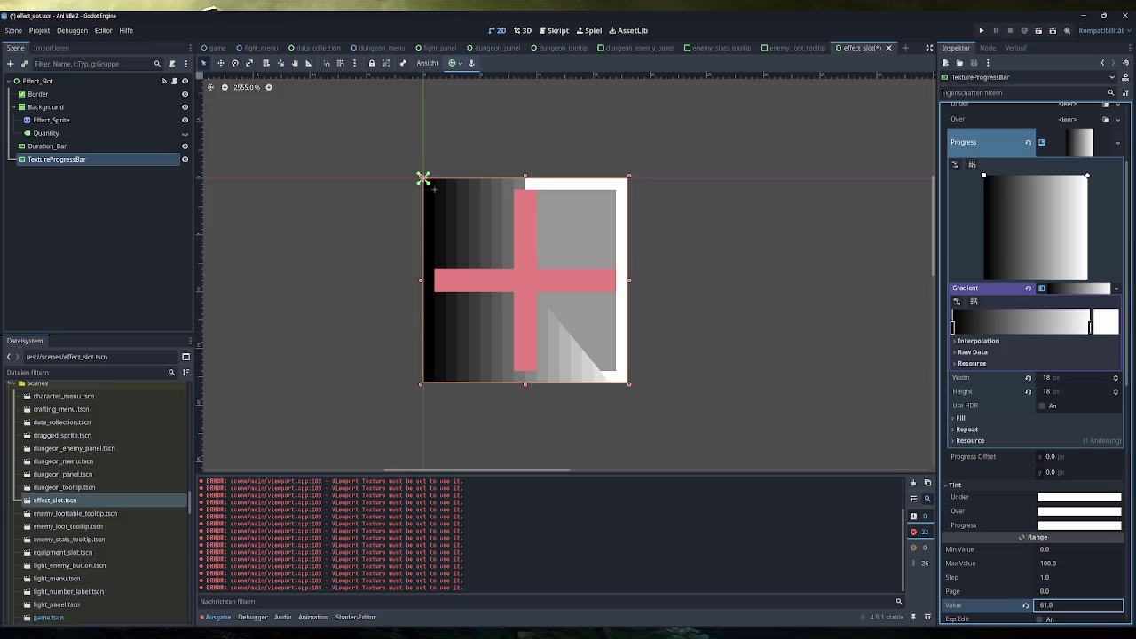
pyautogui.moveTo(1058, 605)
pyautogui.mouseDown()
pyautogui.moveTo(1011, 605)
pyautogui.moveTo(1056, 606)
pyautogui.mouseUp()
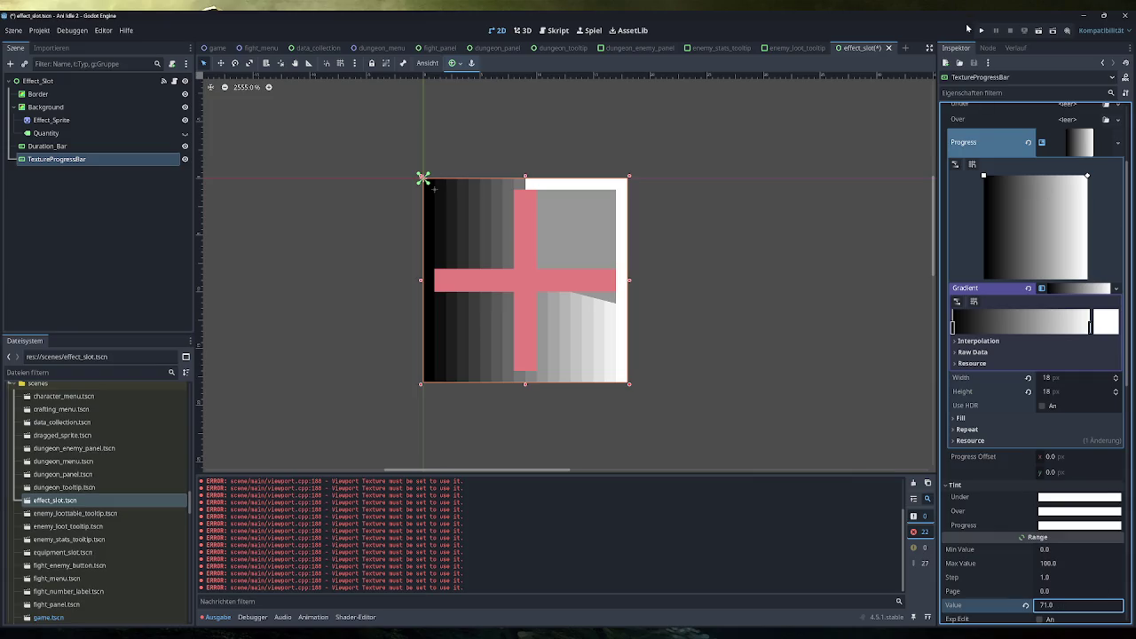
pyautogui.click(982, 32)
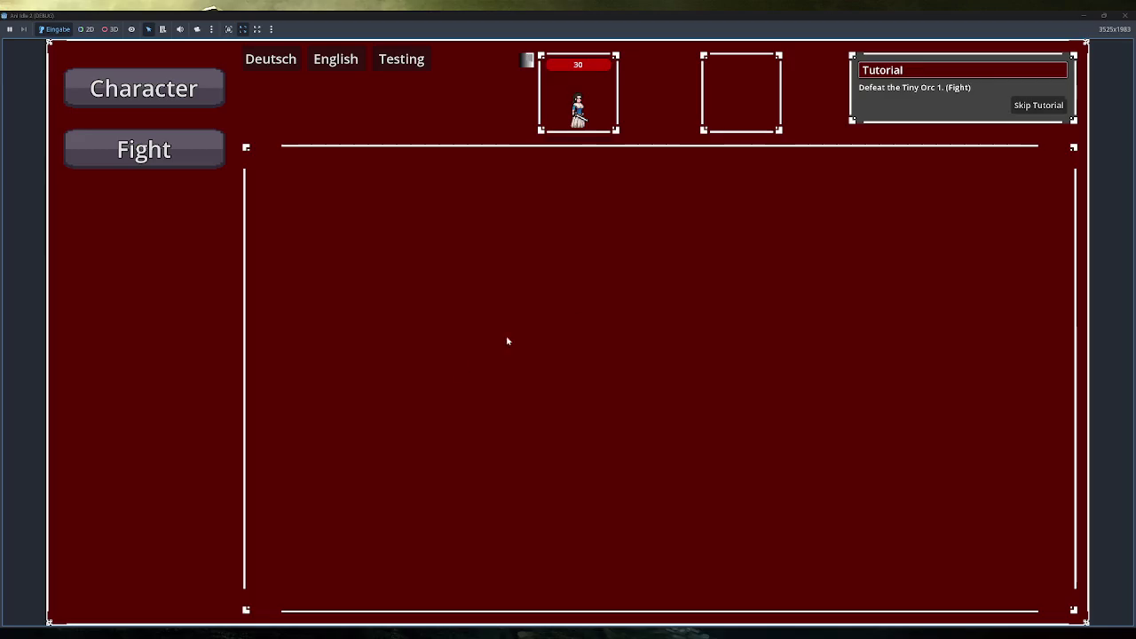
# Skip the tutorial, open Dungeons, and view the Tutorial Dungeon's enemies and the Orc Boss's stats
pyautogui.click(1057, 105)
pyautogui.click(144, 272)
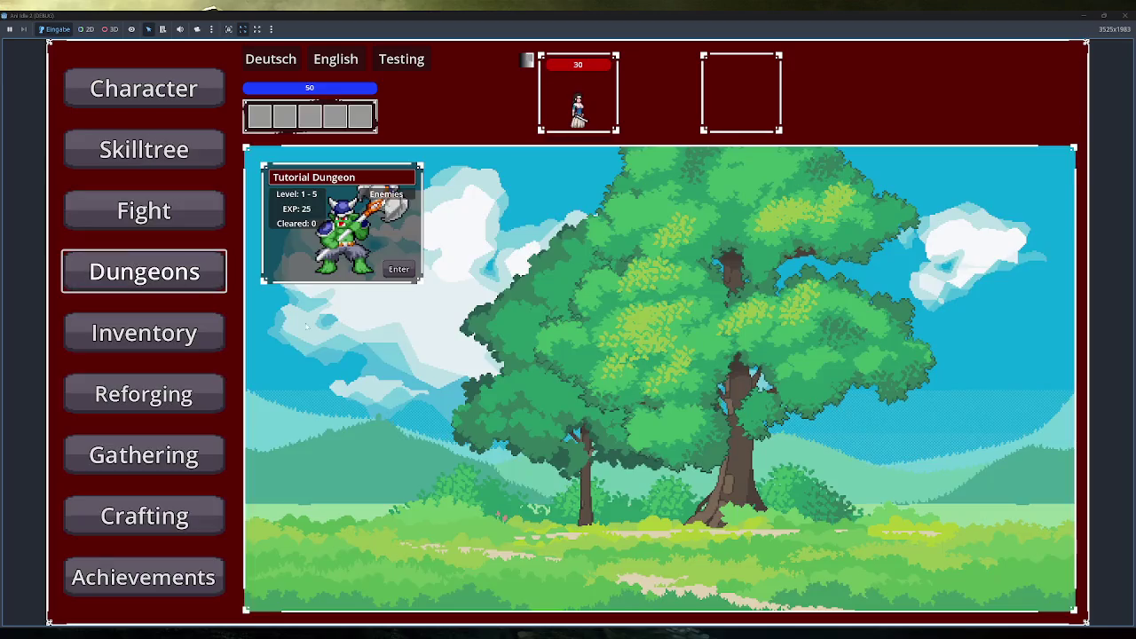
pyautogui.moveTo(397, 199)
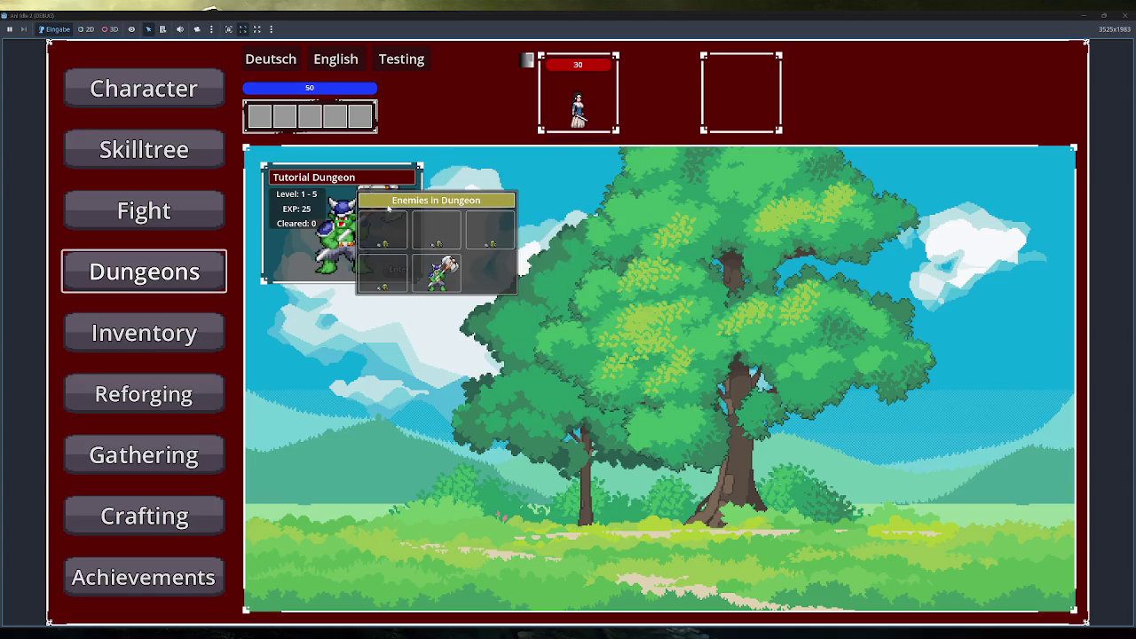
pyautogui.moveTo(445, 263)
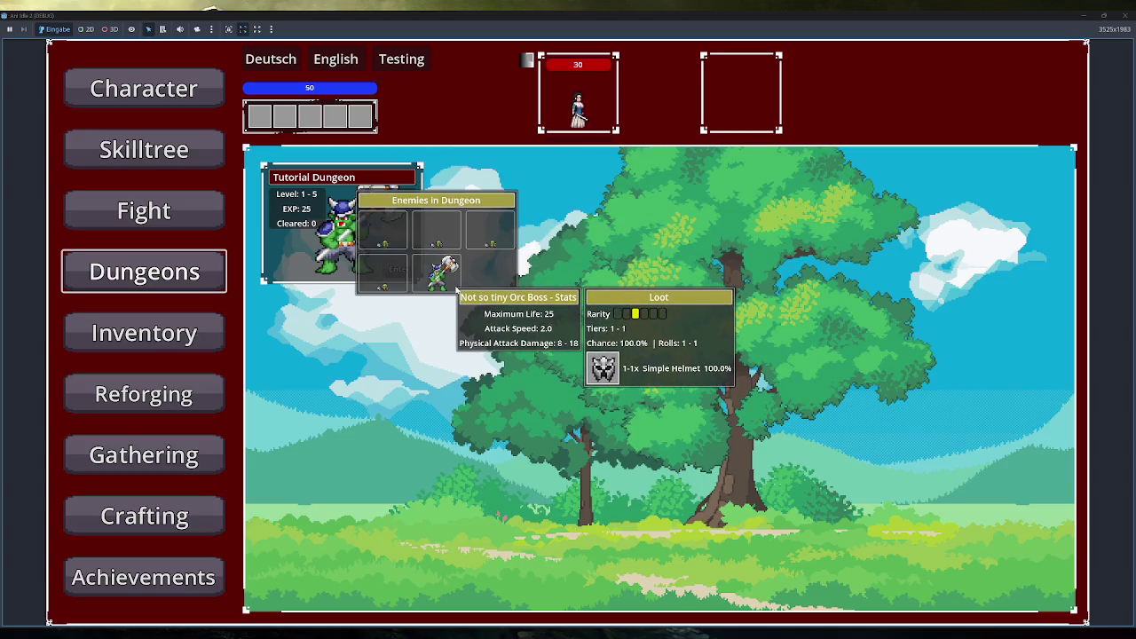
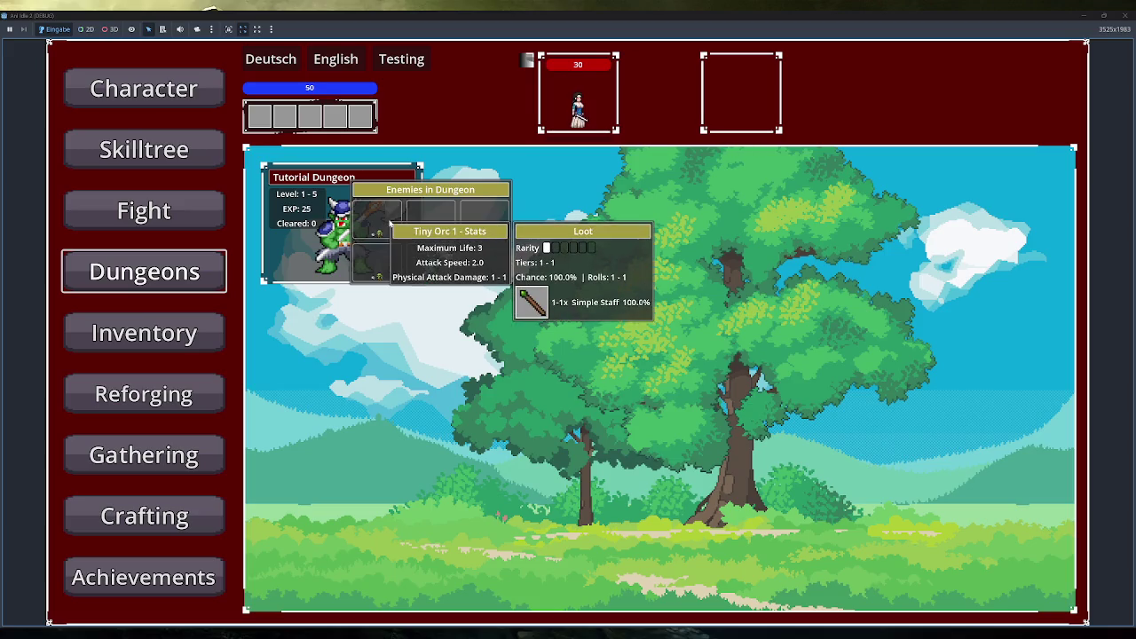
# Inspect the Tutorial Dungeon enemies' stats and loot, then restore the game to a small window
pyautogui.moveTo(387, 194)
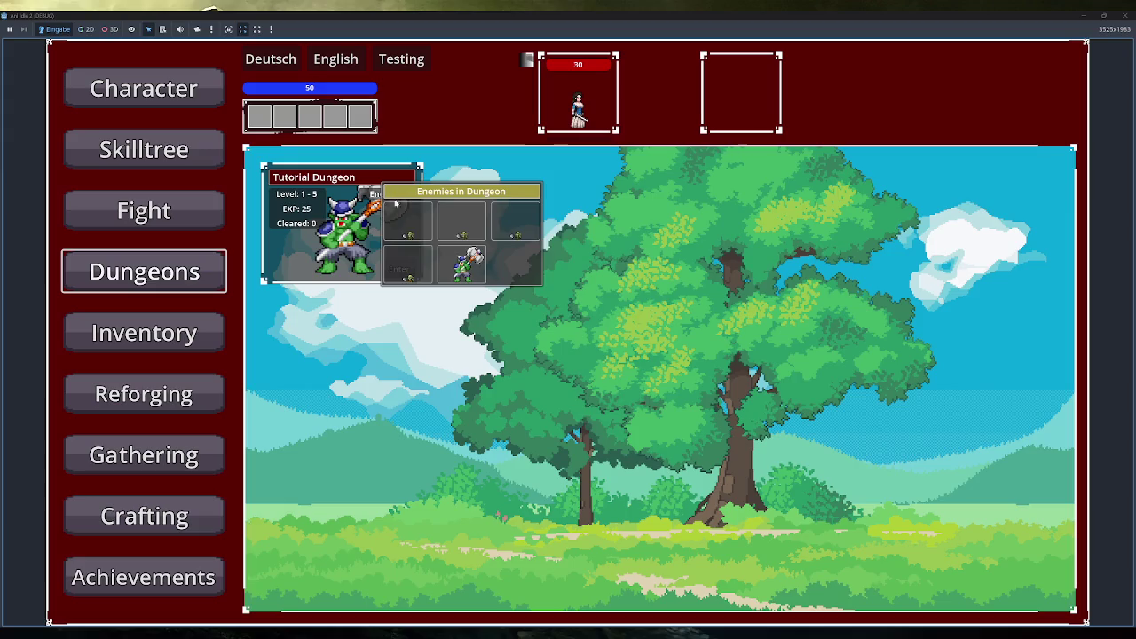
pyautogui.moveTo(401, 222)
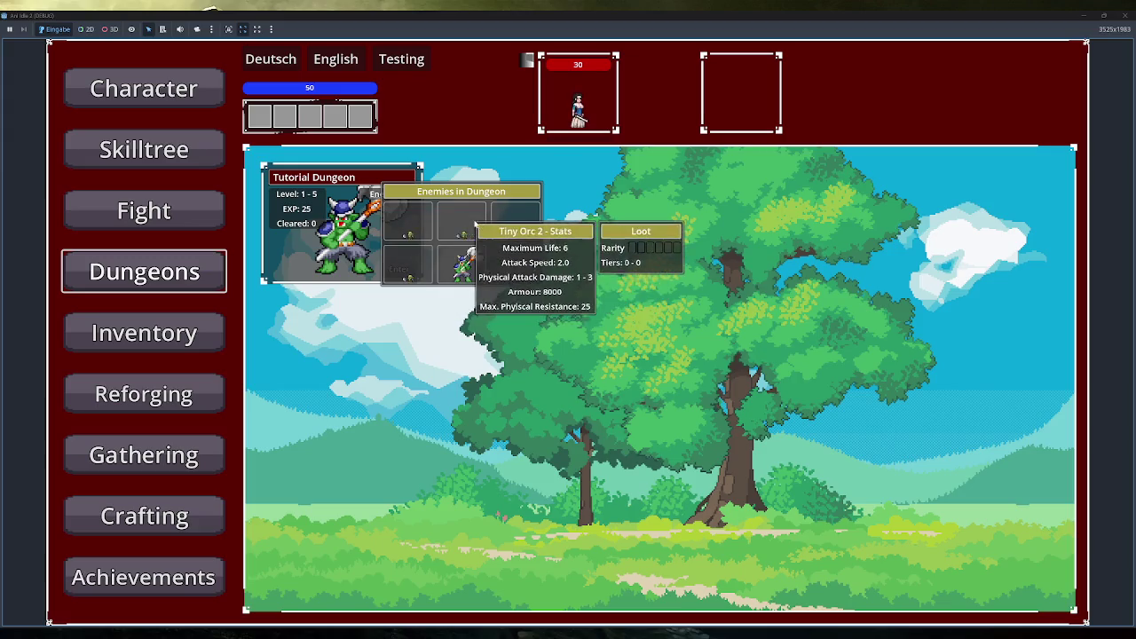
pyautogui.moveTo(470, 265)
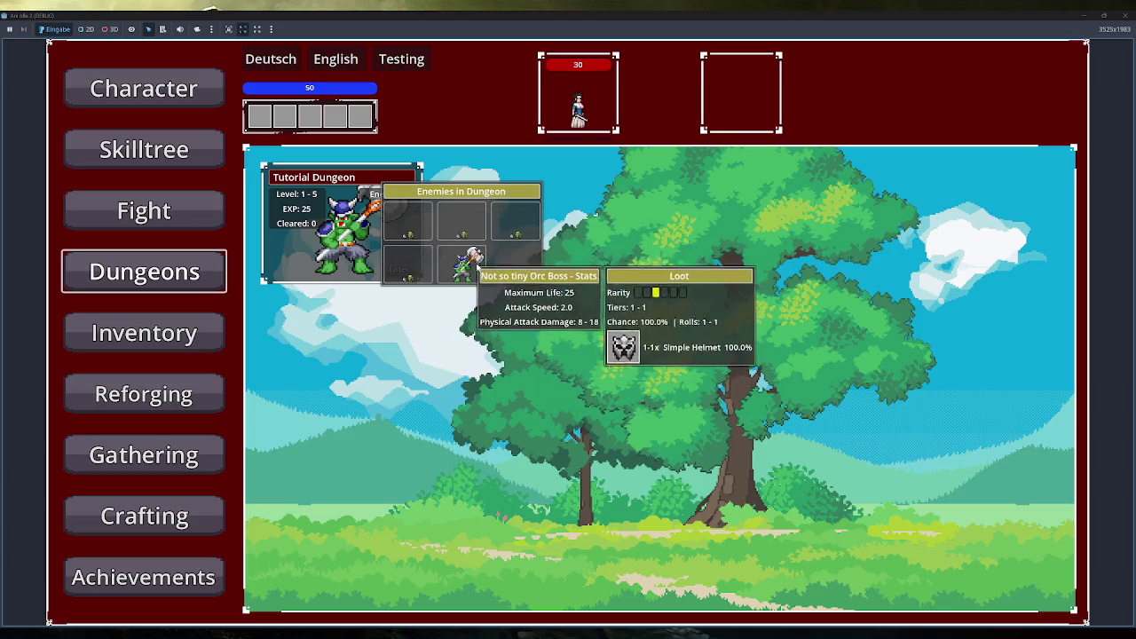
pyautogui.doubleClick(539, 18)
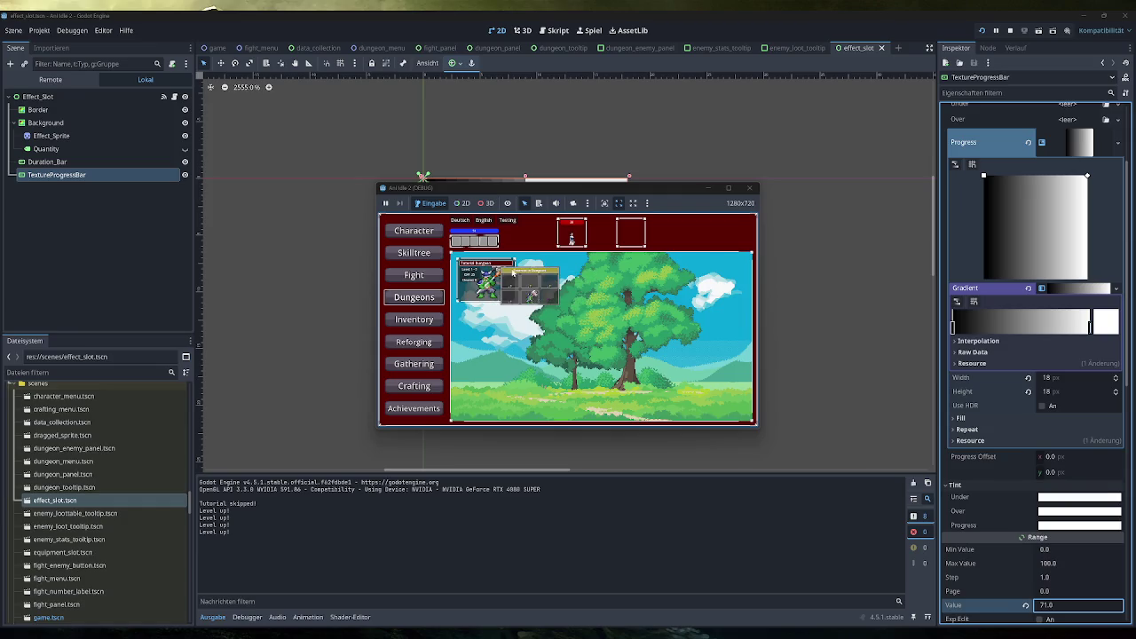
# Maximize the game window again and recheck the dungeon's enemy popups
pyautogui.moveTo(506, 288)
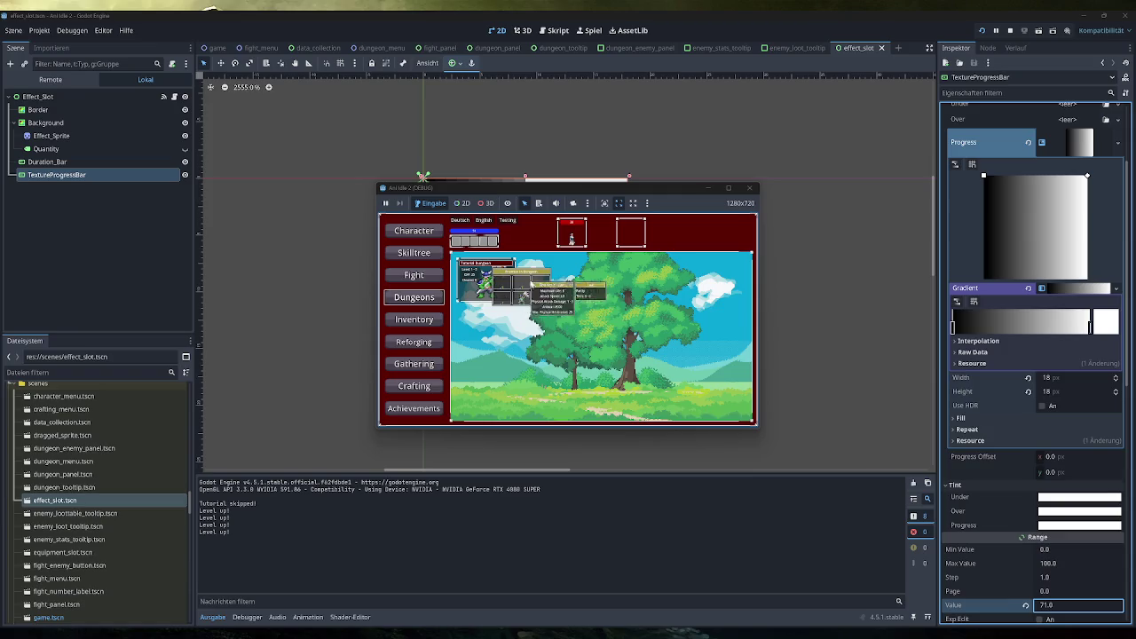
pyautogui.doubleClick(635, 192)
pyautogui.moveTo(387, 275)
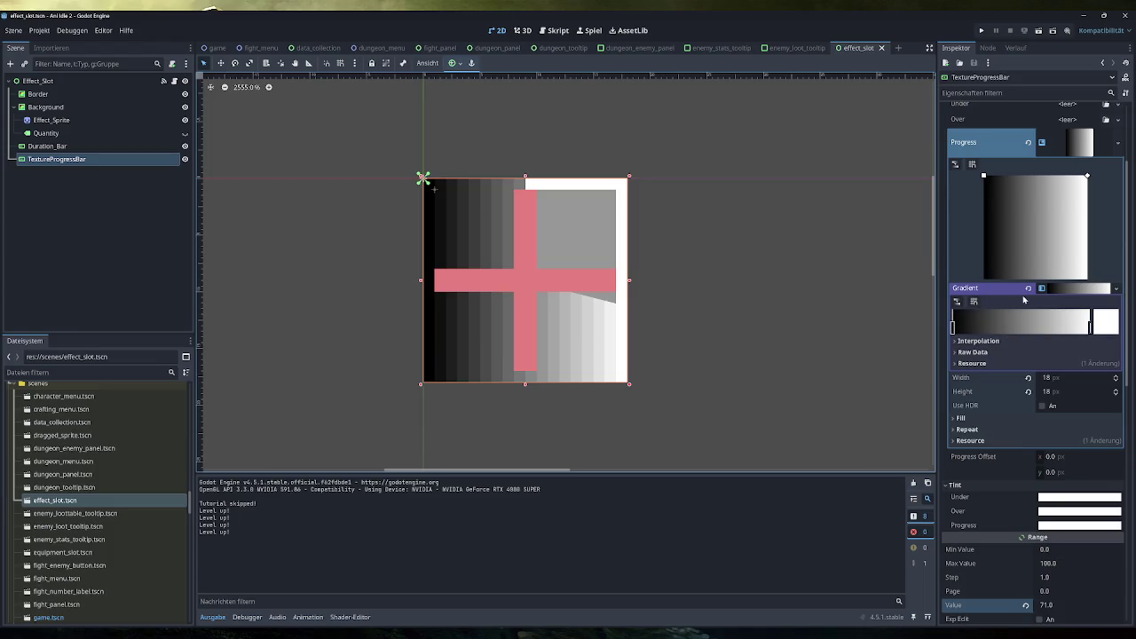
# Switch the progress gradient's interpolation mode to Constant
pyautogui.moveTo(1090, 326); pyautogui.dragTo(1012, 351)
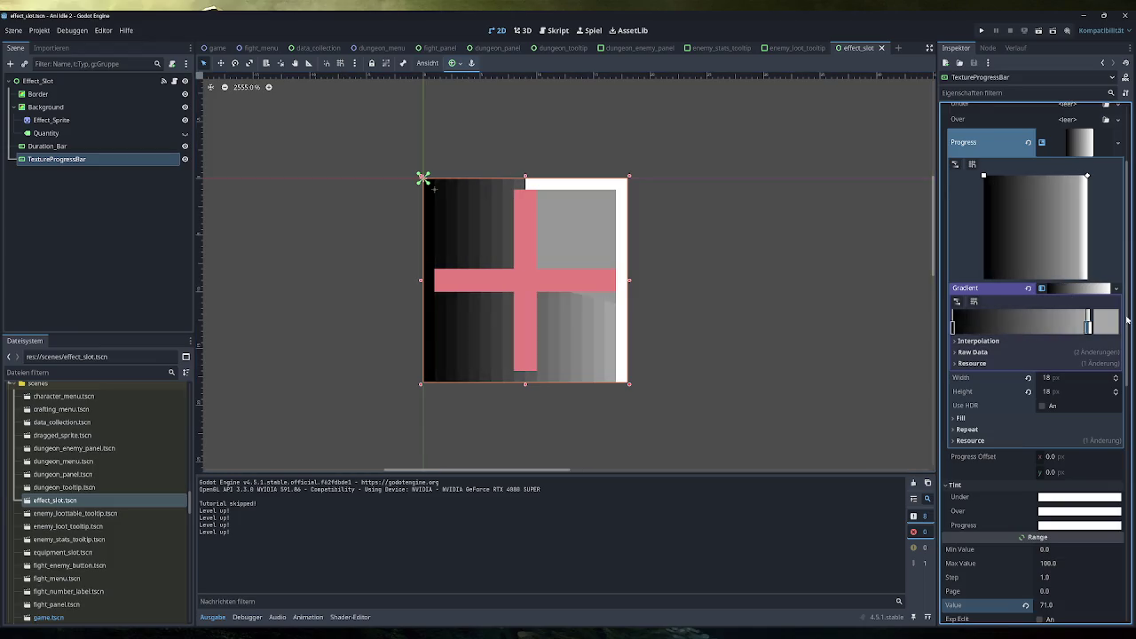
pyautogui.click(993, 343)
pyautogui.click(1068, 355)
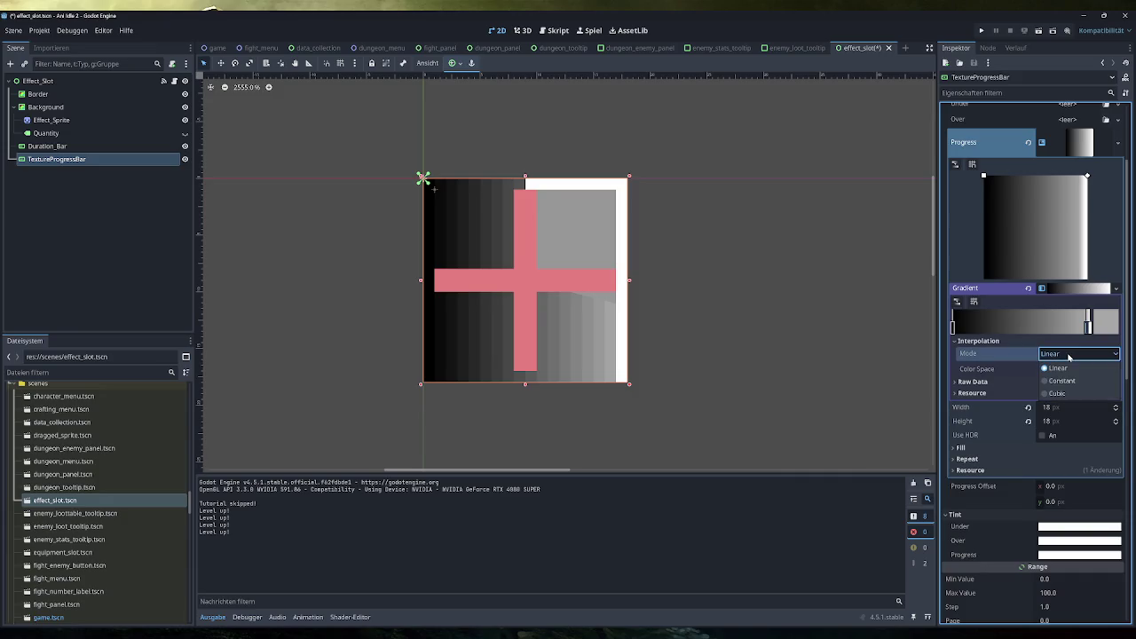
pyautogui.click(1061, 382)
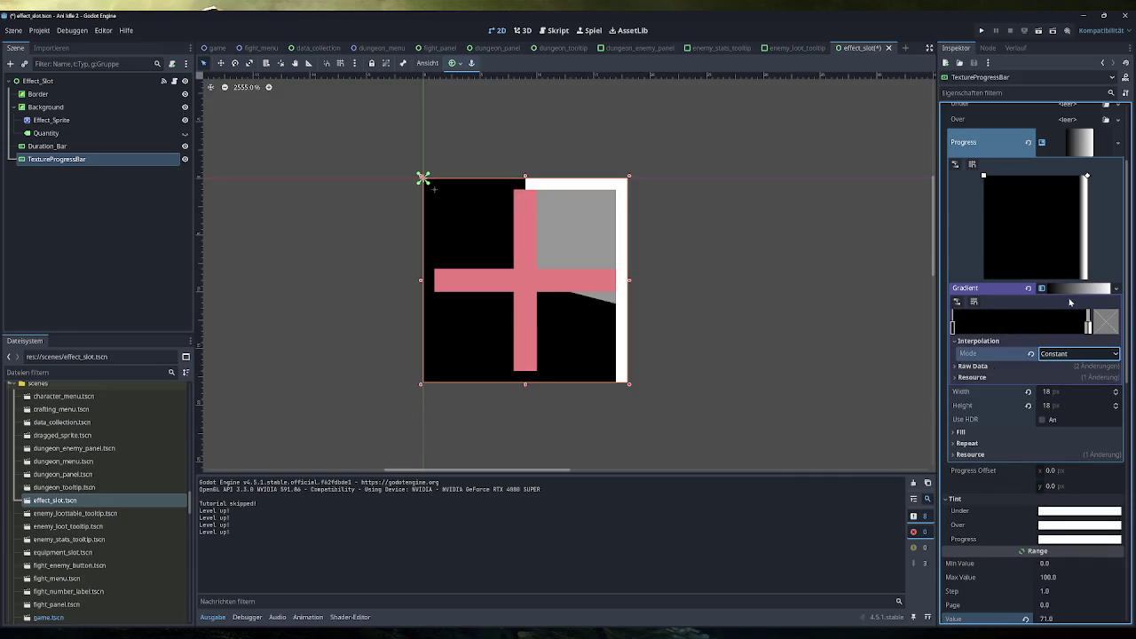
# Set the left gradient stop's colour to hex 424242
pyautogui.click(1093, 325)
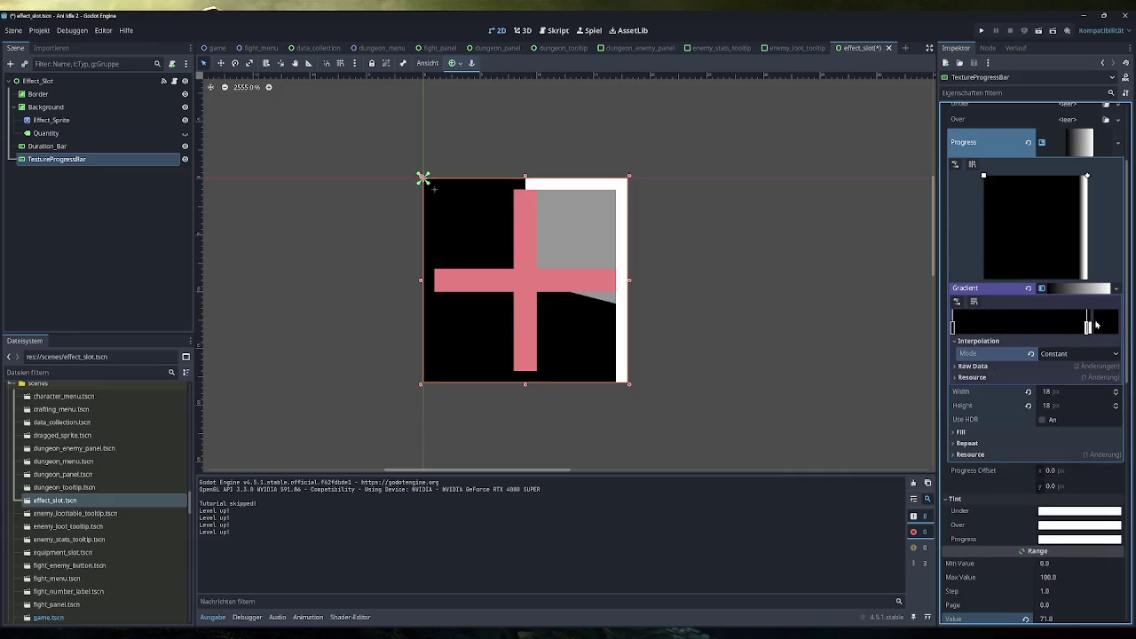
pyautogui.click(1023, 327)
pyautogui.doubleClick(953, 328)
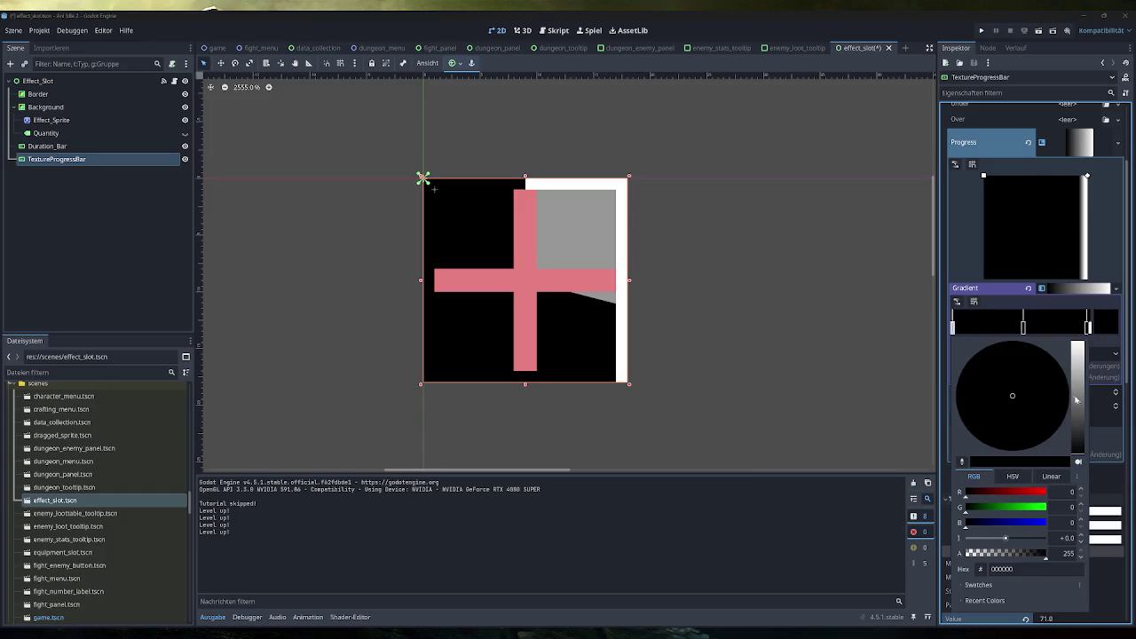
pyautogui.moveTo(1077, 400); pyautogui.dragTo(1081, 403)
pyautogui.click(1003, 568)
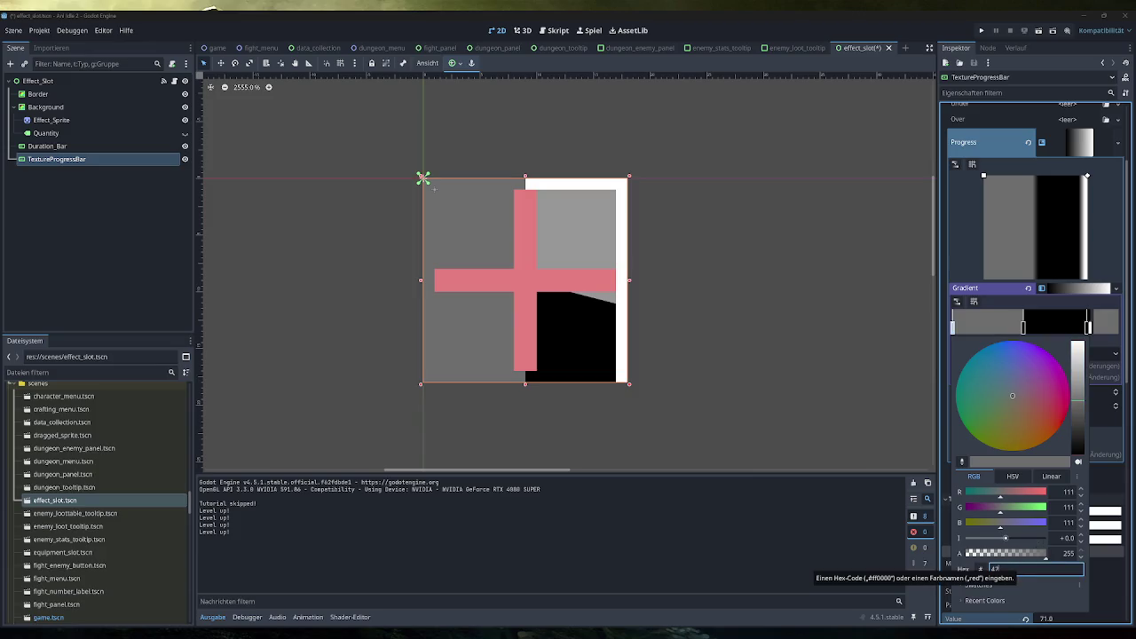
pyautogui.press('Tab')
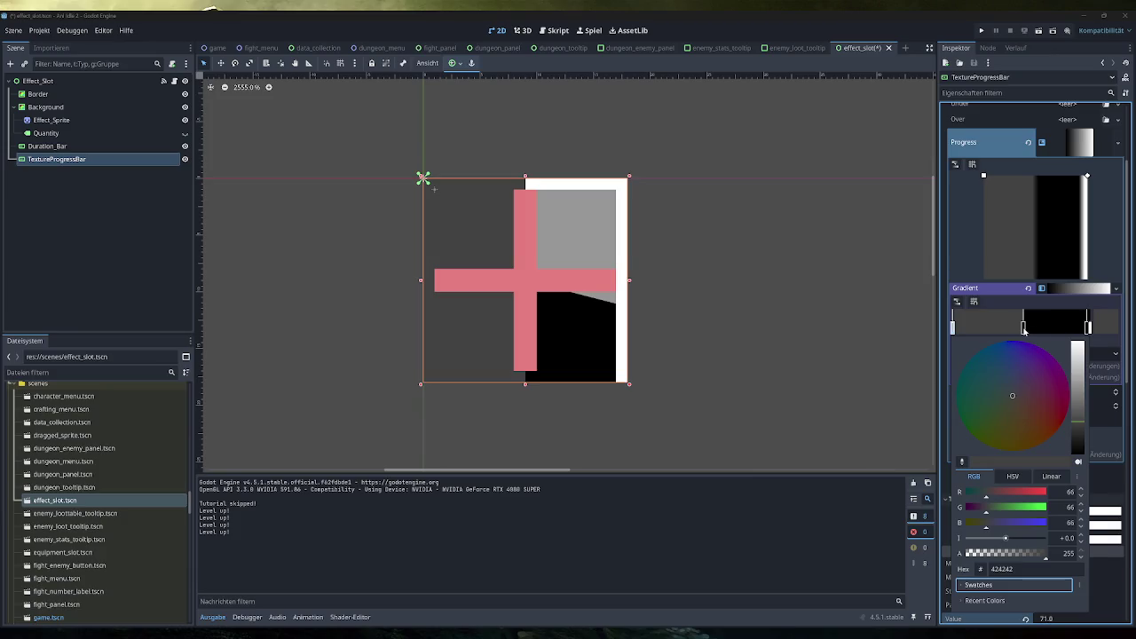
# Delete the stray middle stop from the gradient
pyautogui.click(1025, 328)
pyautogui.click(1025, 328)
pyautogui.moveTo(1026, 329); pyautogui.dragTo(963, 328)
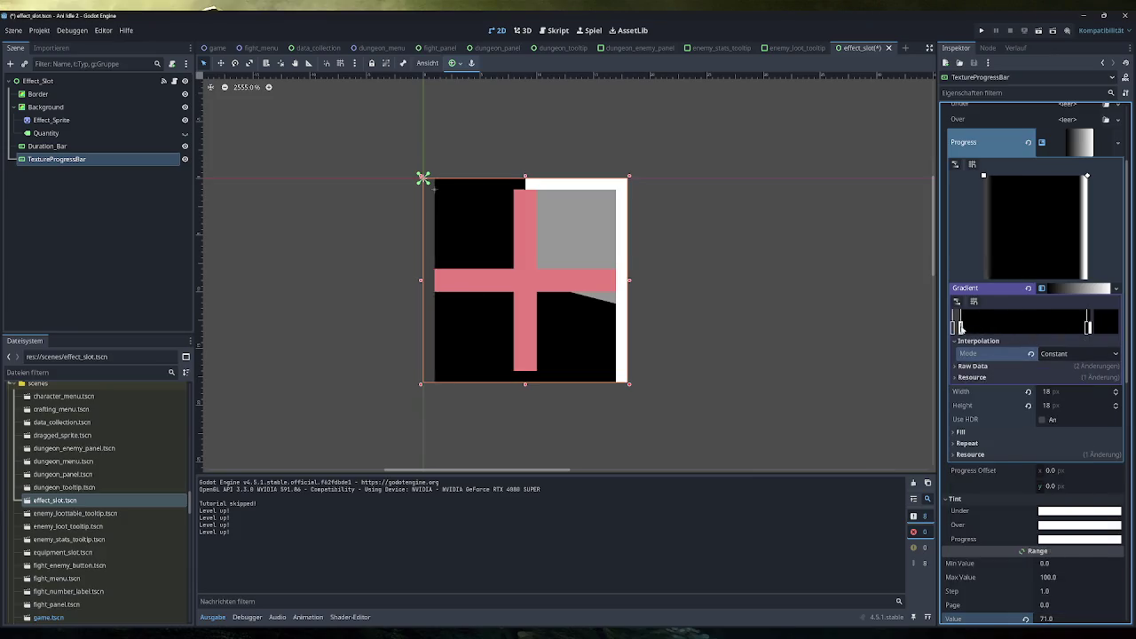
pyautogui.press('Delete')
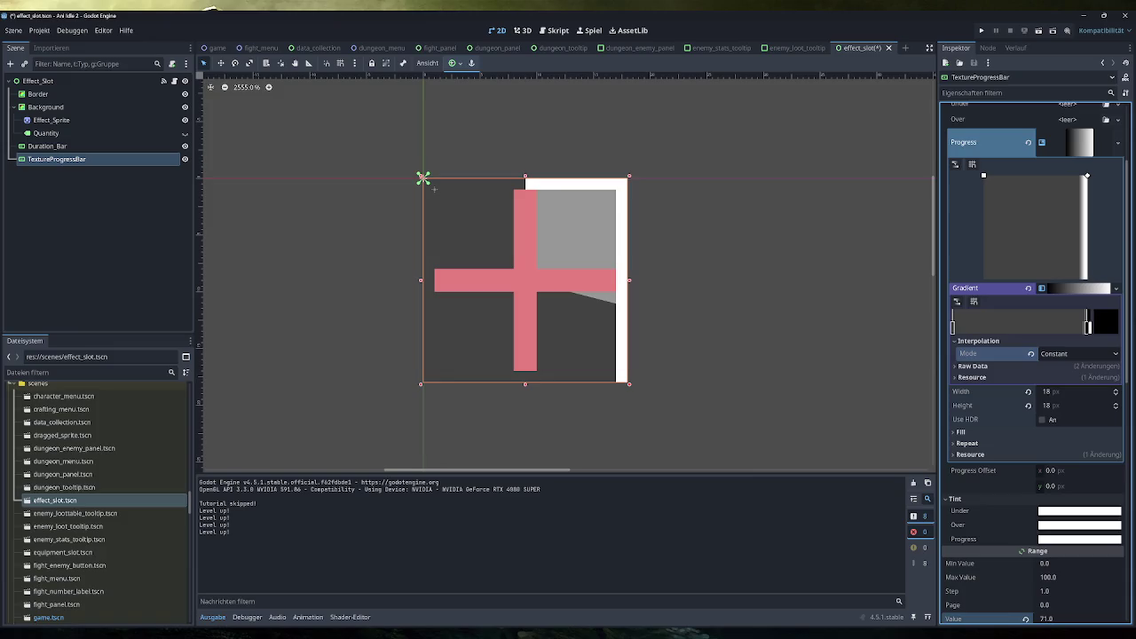
# Give the left gradient stop an alpha of 120
pyautogui.doubleClick(953, 327)
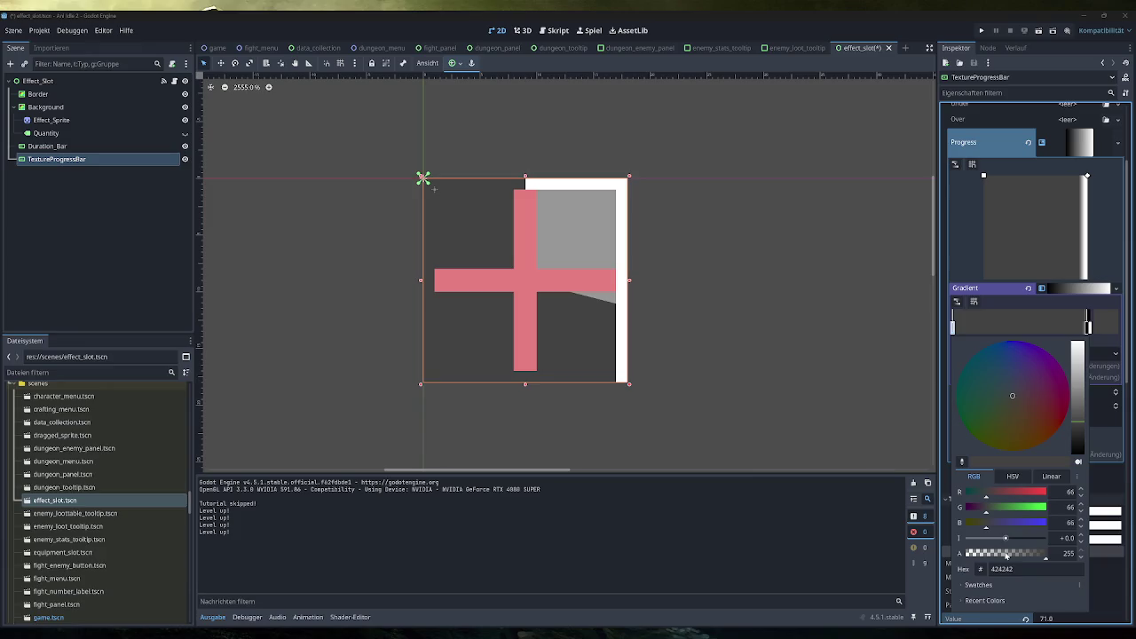
pyautogui.click(1063, 553)
pyautogui.write('120')
pyautogui.press('Return')
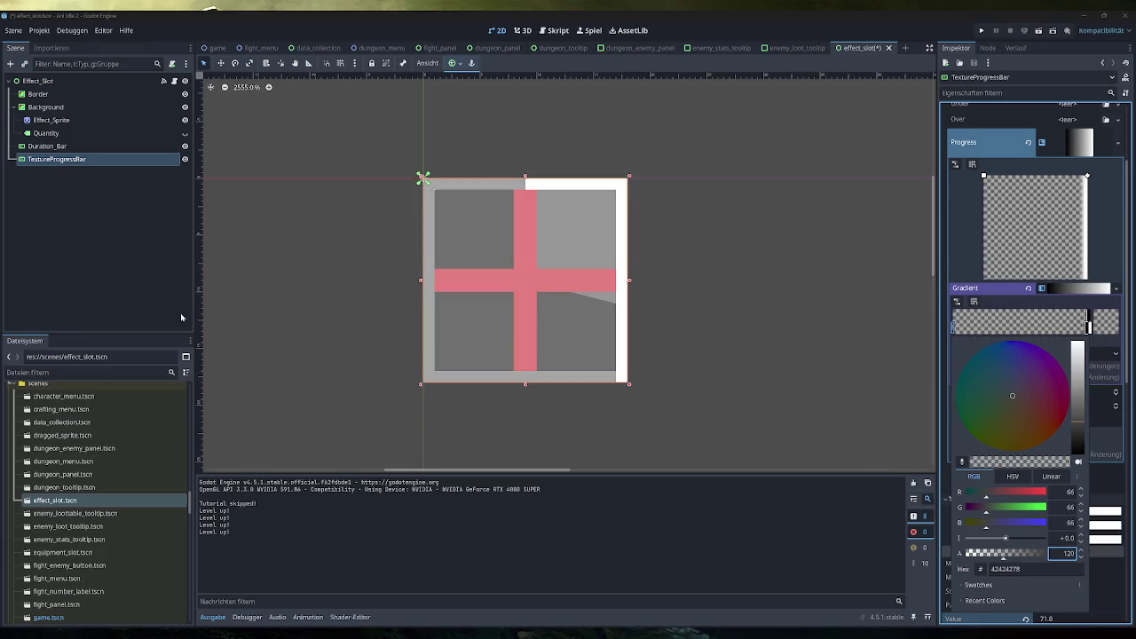
# Compare against Duration_Bar's fill background colour, then reselect TextureProgressBar
pyautogui.click(47, 145)
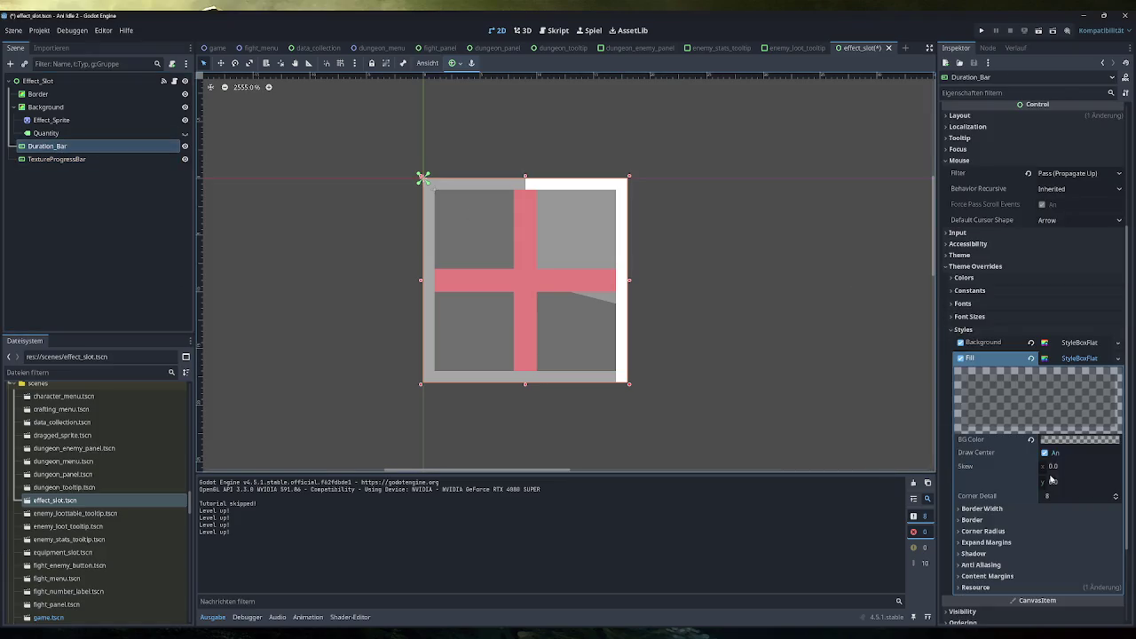
pyautogui.click(1078, 441)
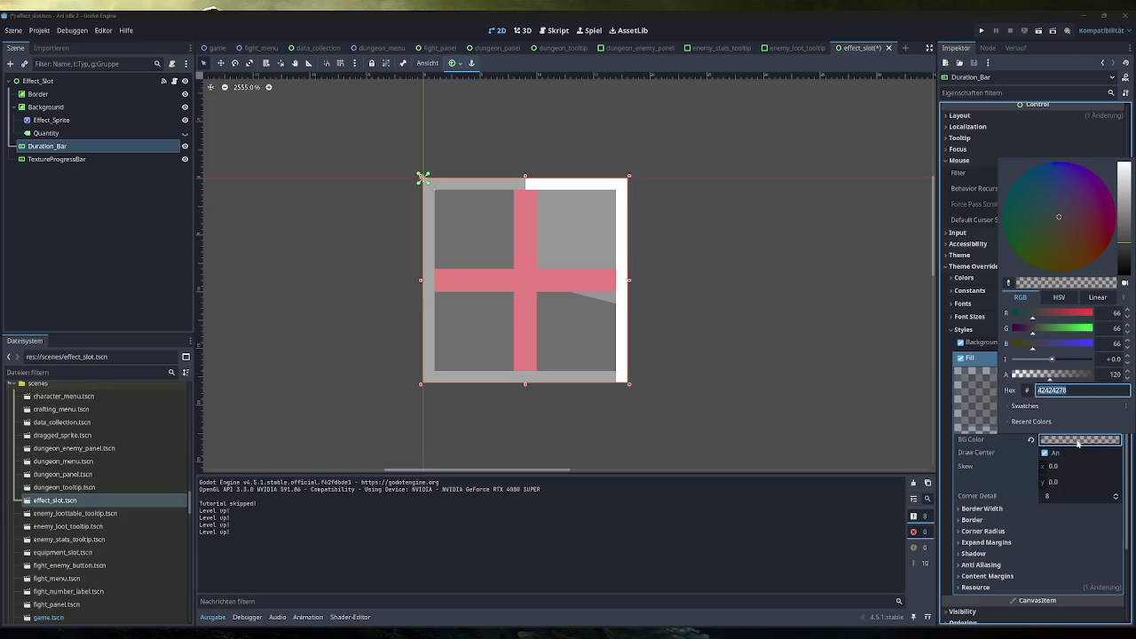
pyautogui.click(93, 158)
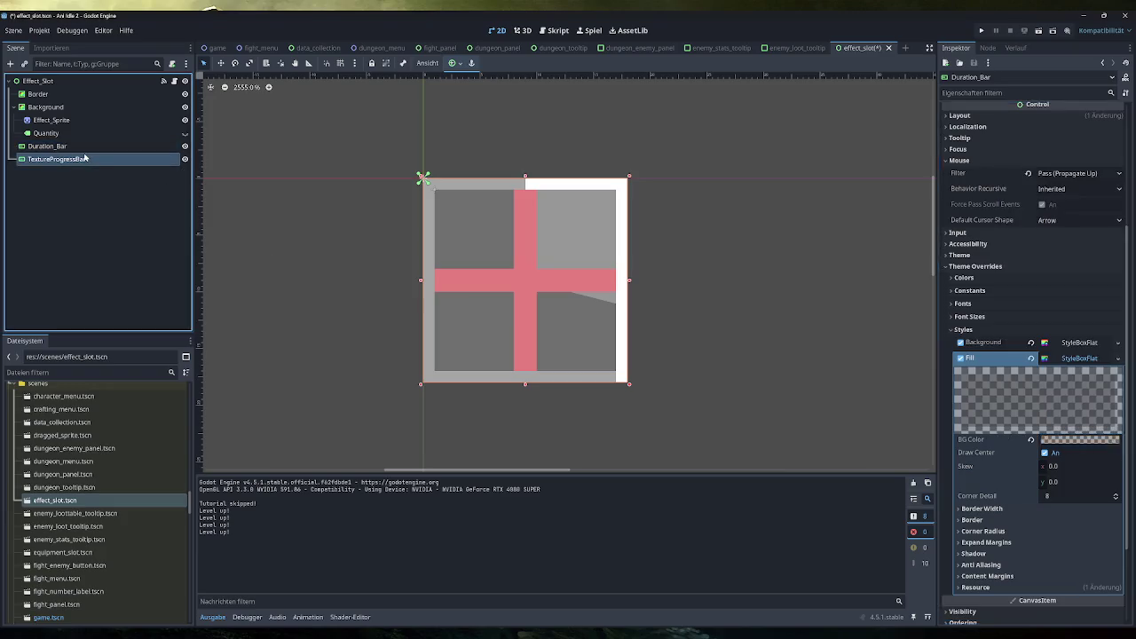
pyautogui.scroll(-3, 1034, 491)
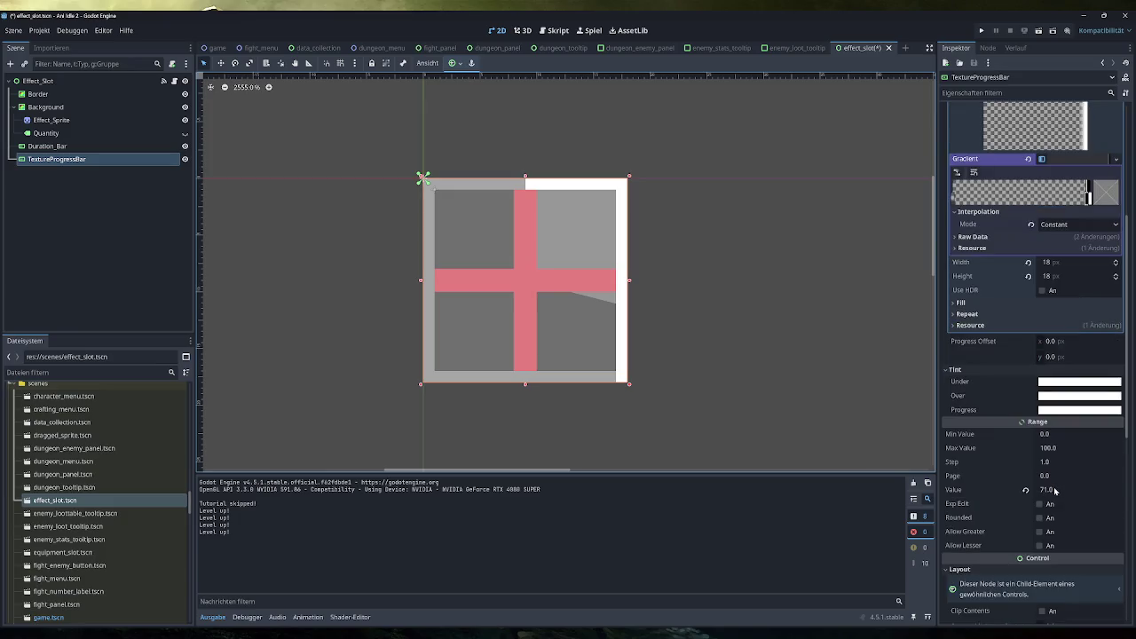
# Preview the fill, then recolour the gradient's end stop to hex 424242 with reduced alpha
pyautogui.moveTo(1056, 491)
pyautogui.mouseDown()
pyautogui.moveTo(1074, 491)
pyautogui.moveTo(972, 491)
pyautogui.moveTo(1096, 490)
pyautogui.mouseUp()
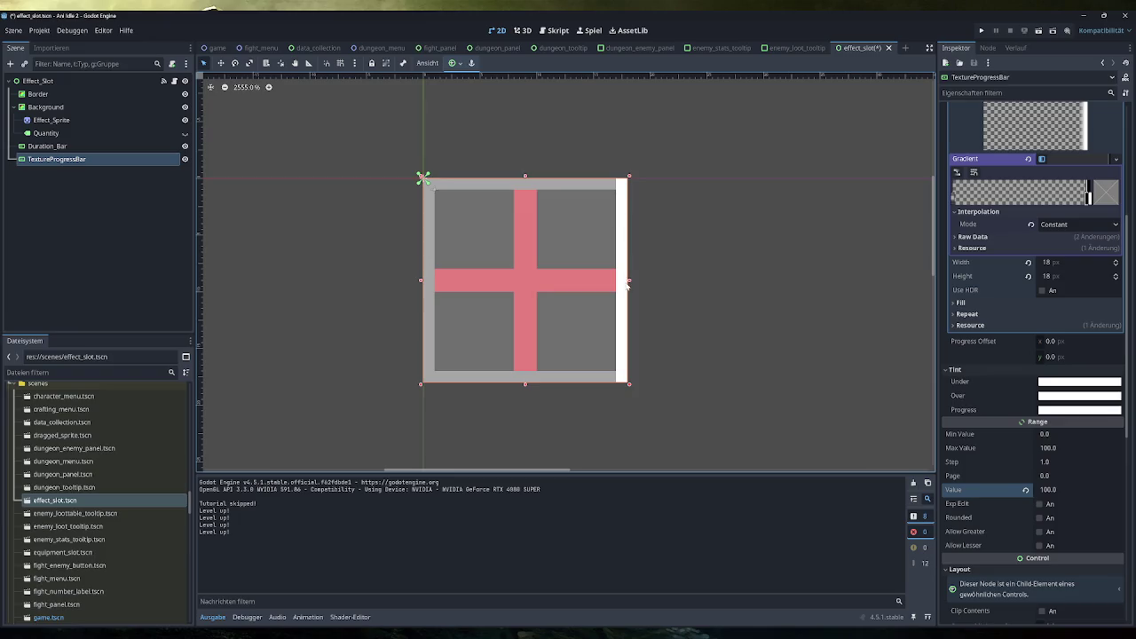
pyautogui.click(1088, 197)
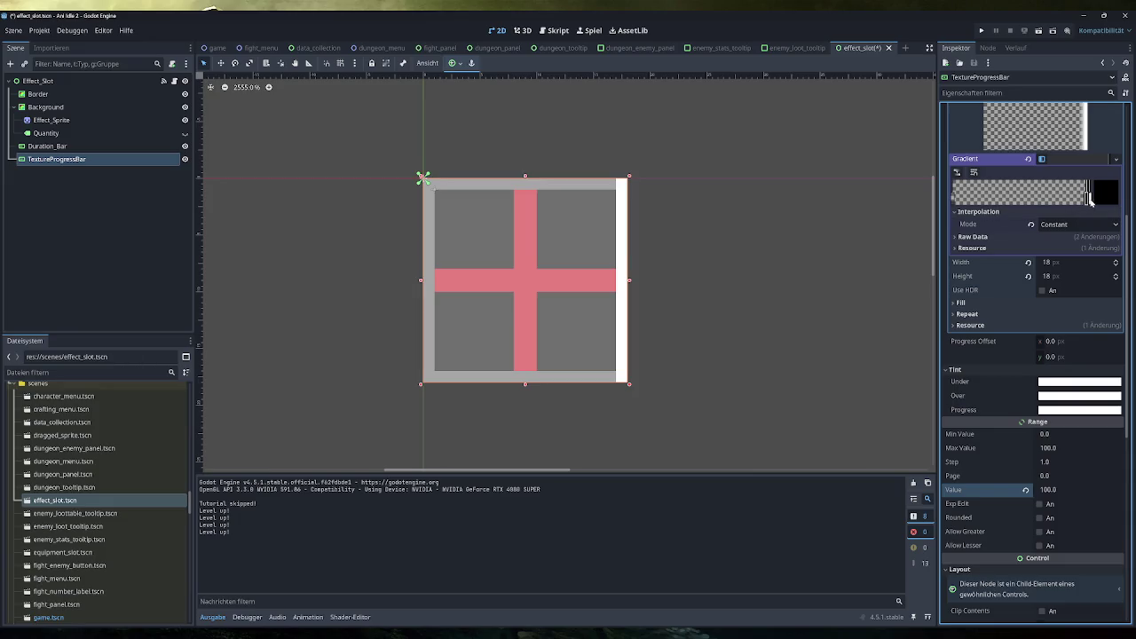
pyautogui.click(1088, 197)
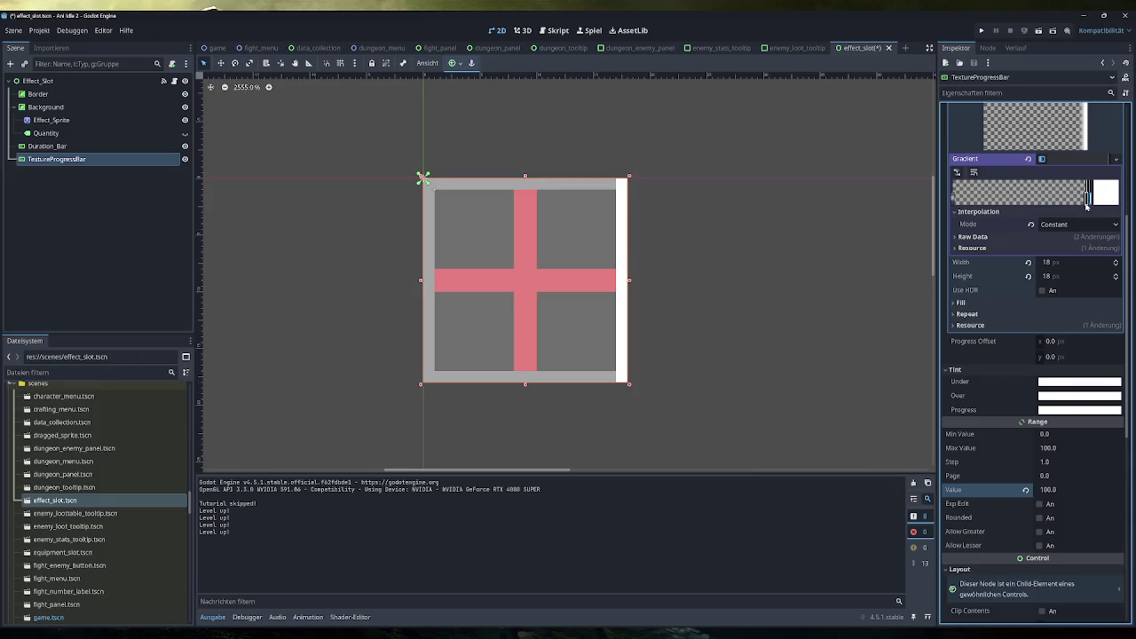
pyautogui.click(1088, 197)
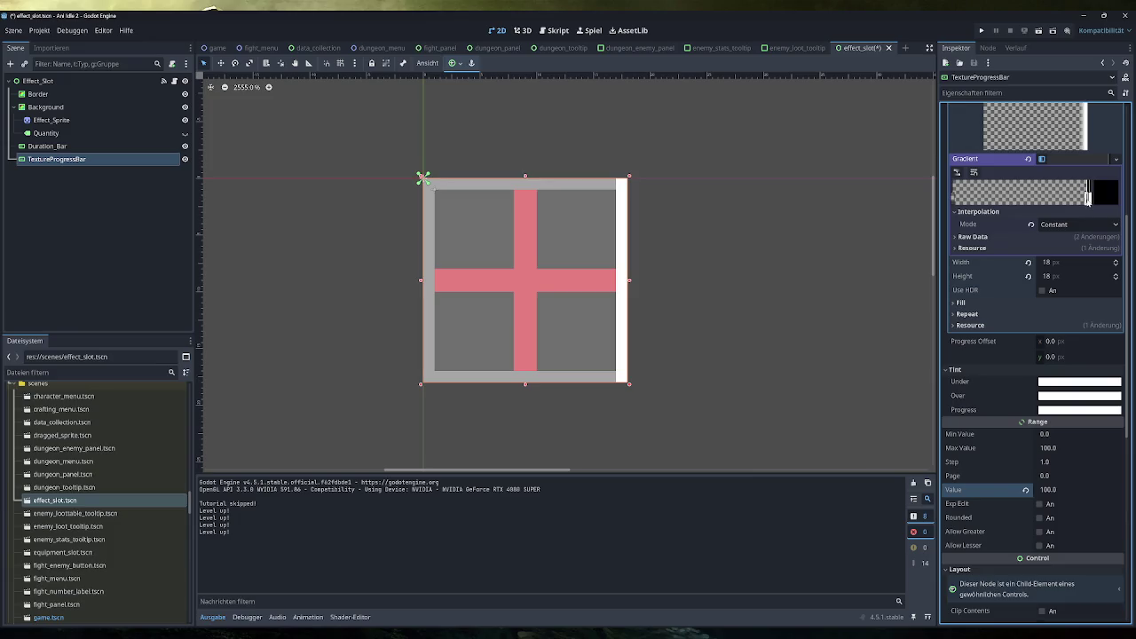
pyautogui.doubleClick(1088, 198)
pyautogui.click(1018, 437)
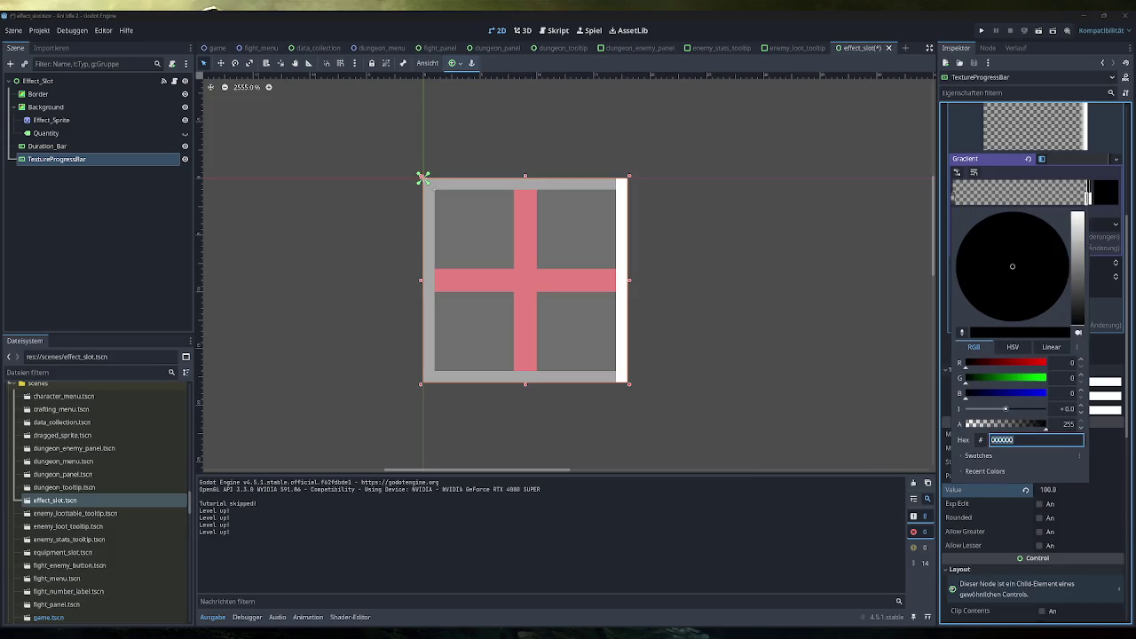
pyautogui.write('424242')
pyautogui.click(1069, 423)
pyautogui.write('120')
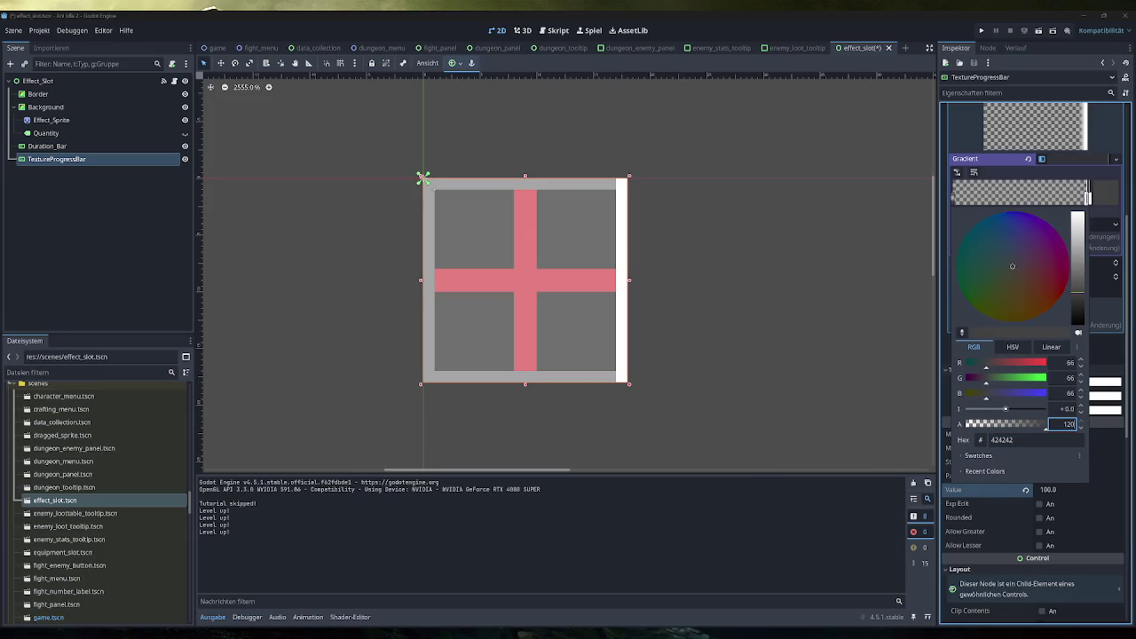
pyautogui.press('Return')
pyautogui.click(1091, 202)
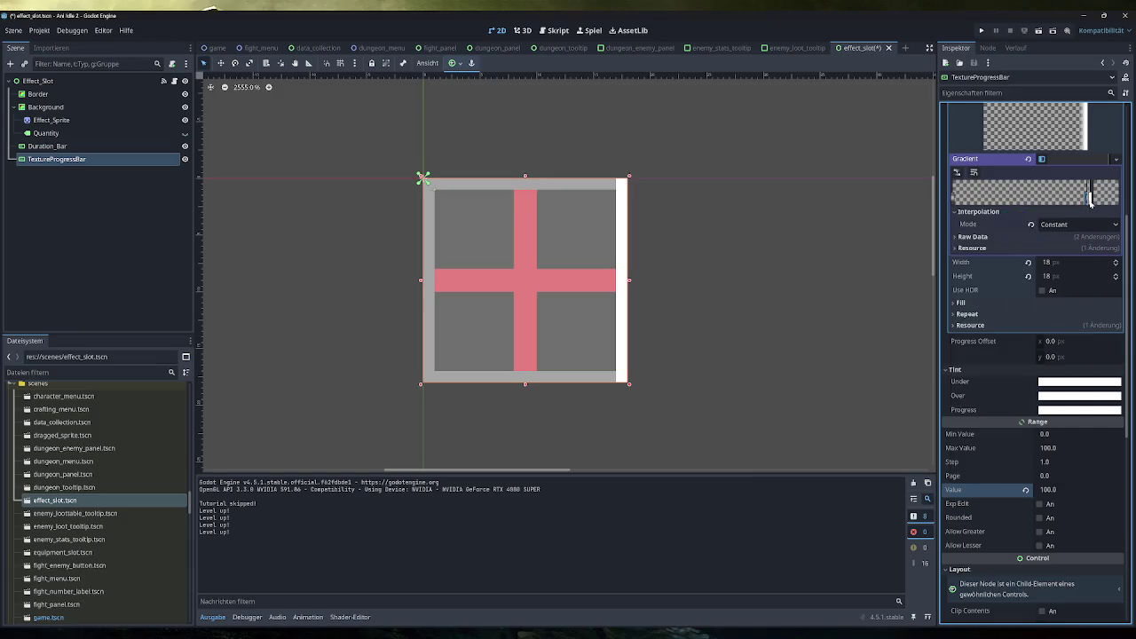
# Re-enter hex 424242 and alpha 120 on that stop to get 42424278
pyautogui.doubleClick(1091, 197)
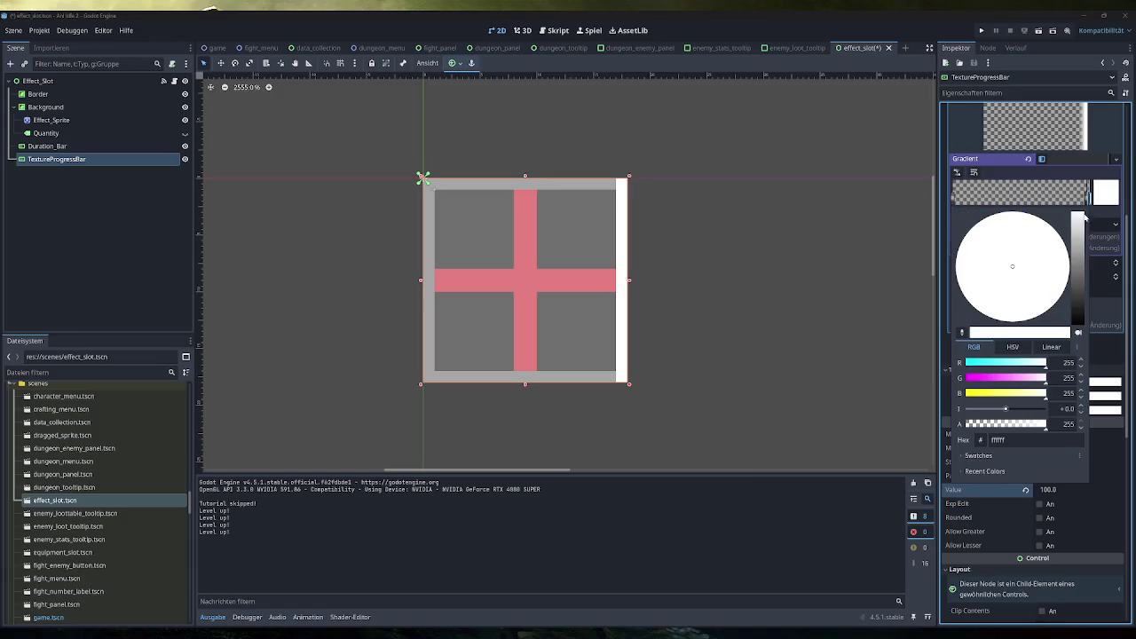
pyautogui.write('424242')
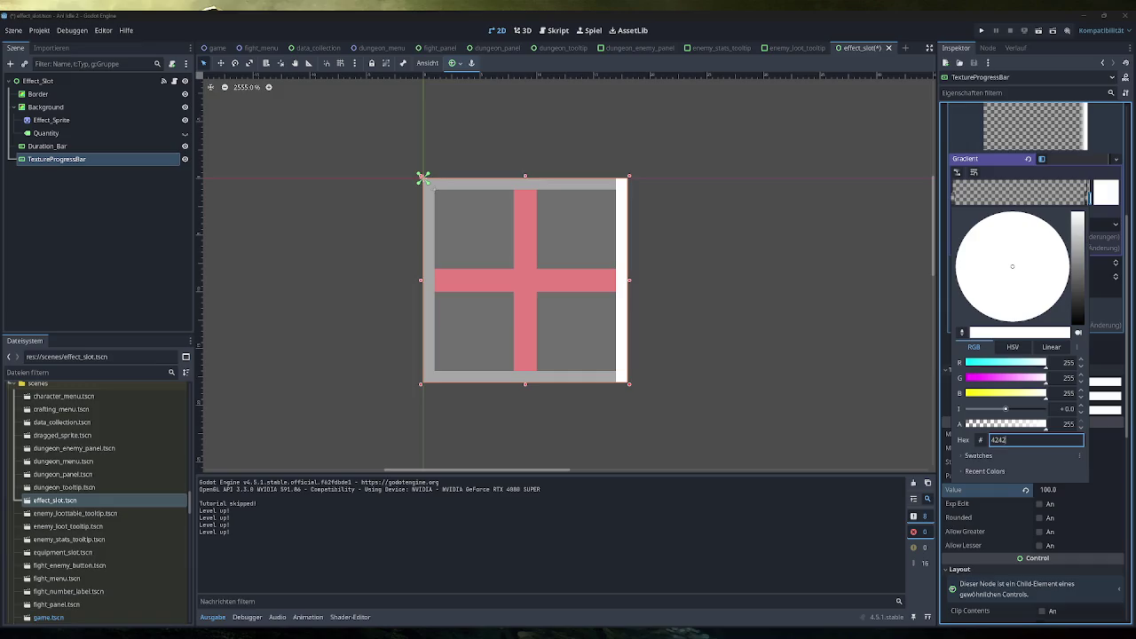
pyautogui.press('Return')
pyautogui.click(1069, 423)
pyautogui.write('120')
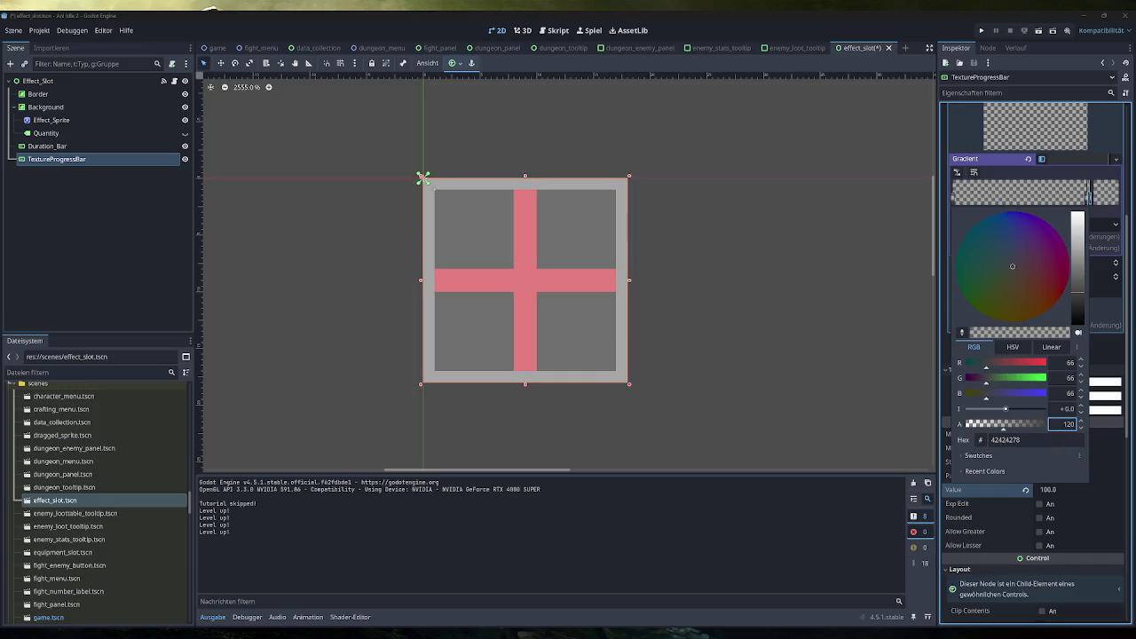
pyautogui.click(795, 354)
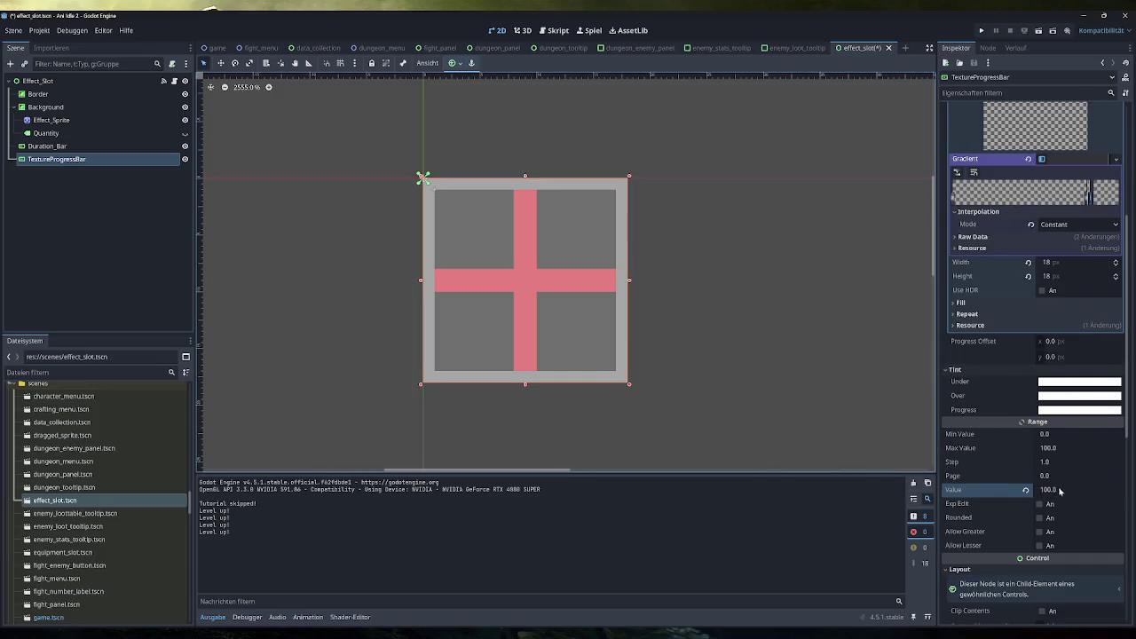
# Scrub the bar's Value through 59, 92 and 100, then reset it to 0
pyautogui.moveTo(1059, 491); pyautogui.dragTo(1120, 490)
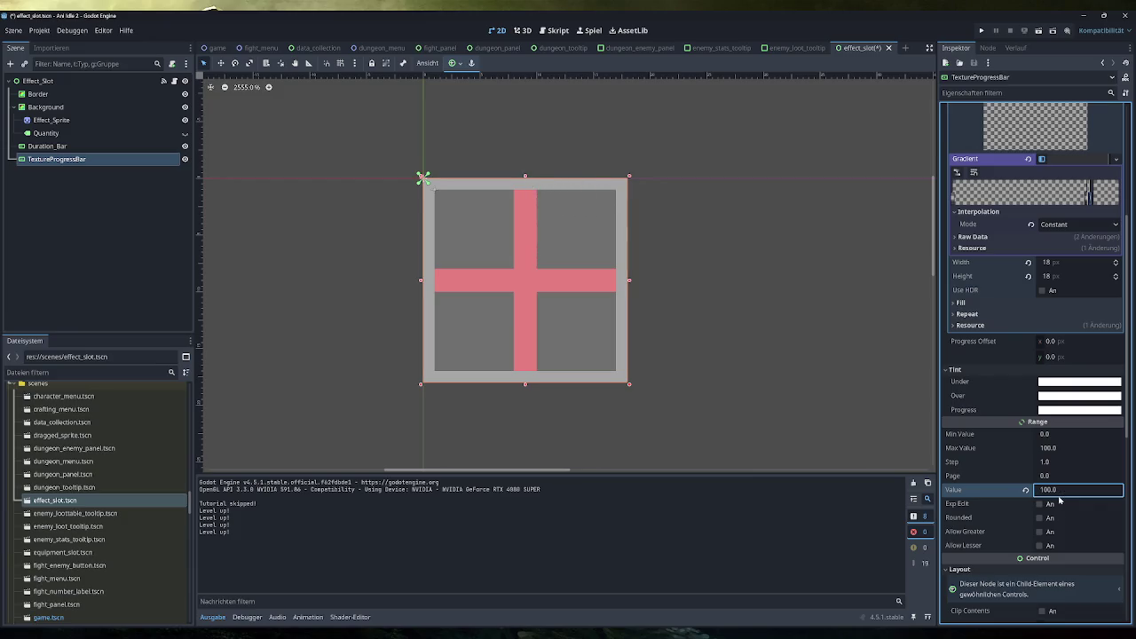
pyautogui.click(1026, 490)
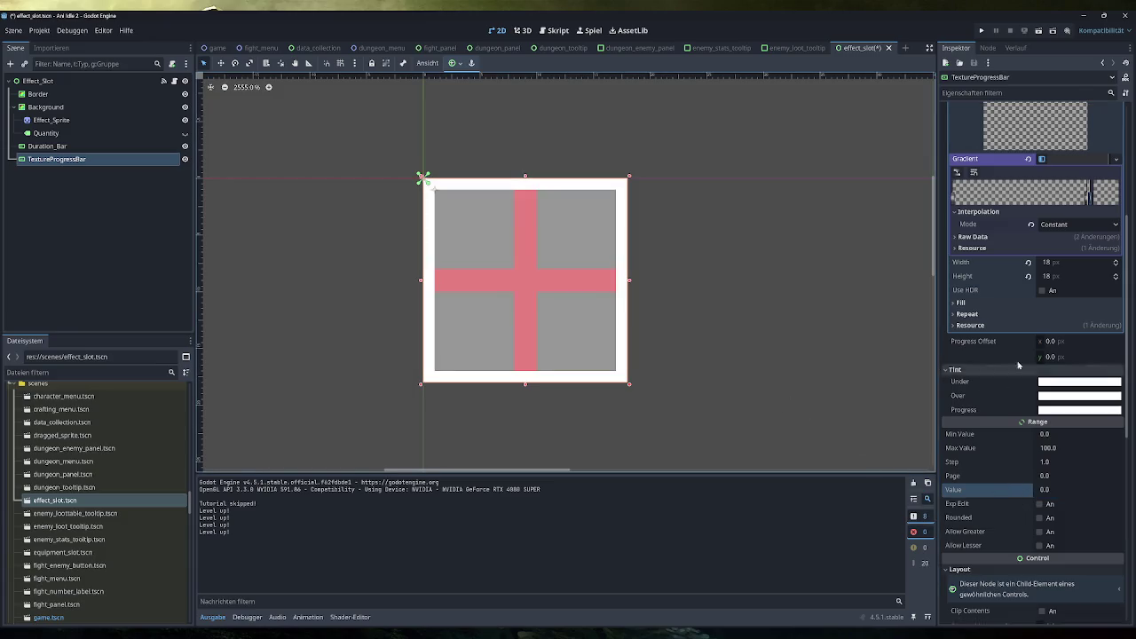
pyautogui.scroll(4, 1058, 383)
pyautogui.click(1001, 272)
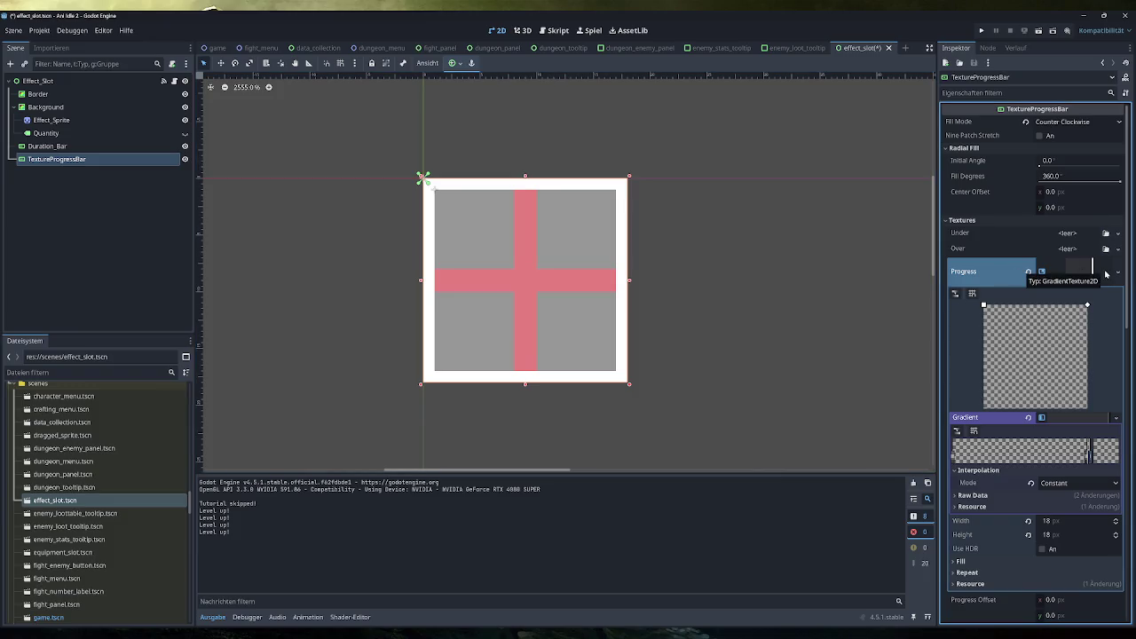
pyautogui.click(1025, 122)
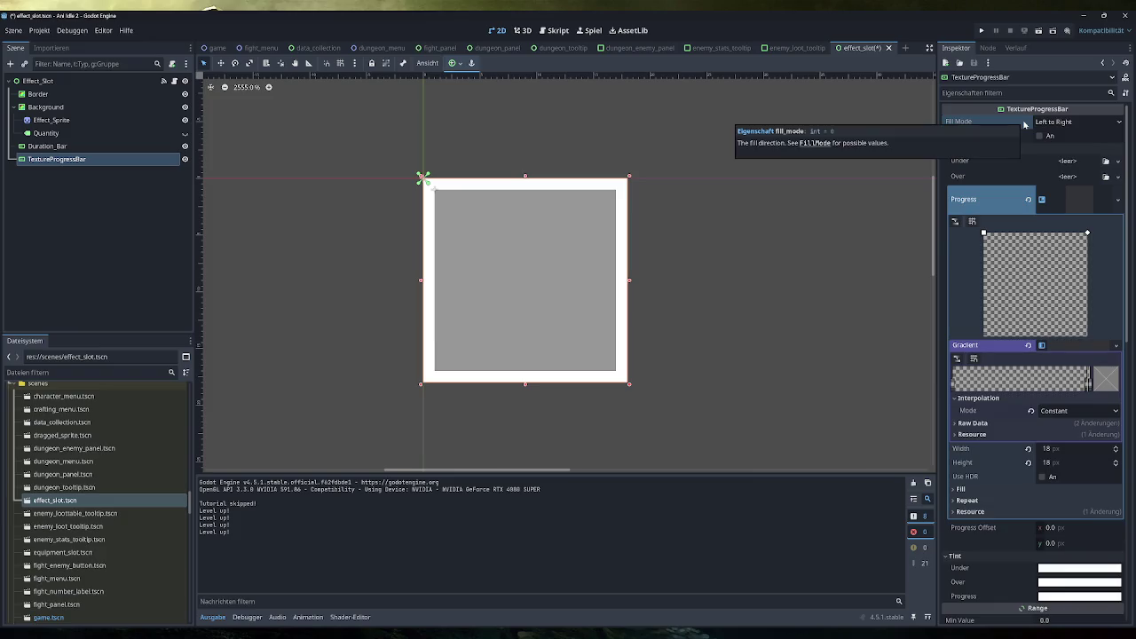
pyautogui.click(1057, 123)
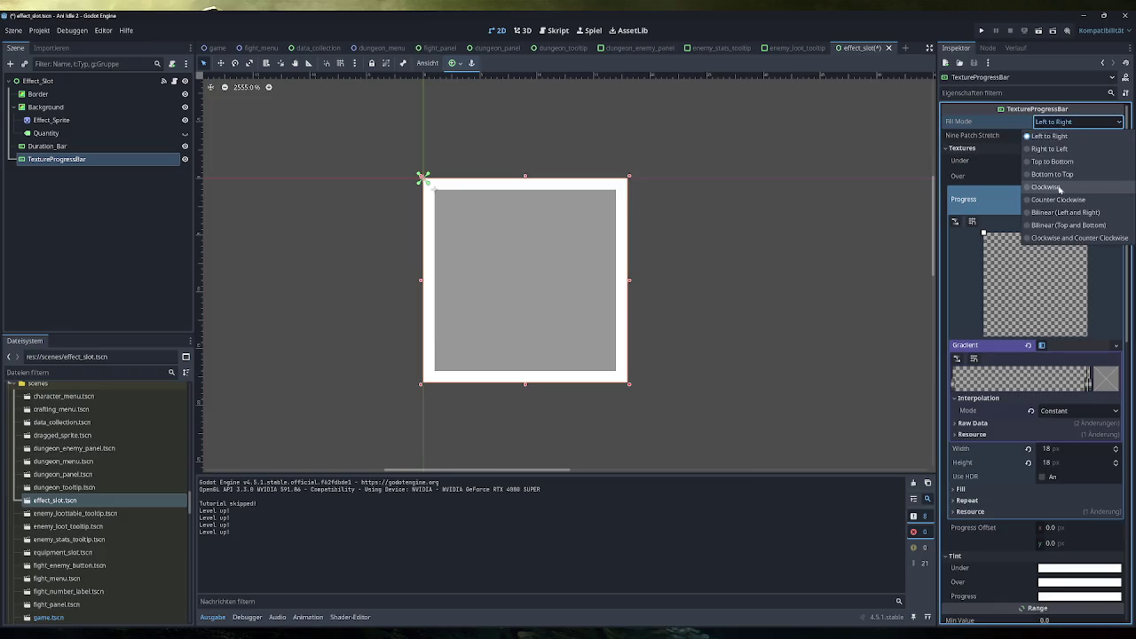
pyautogui.click(1054, 197)
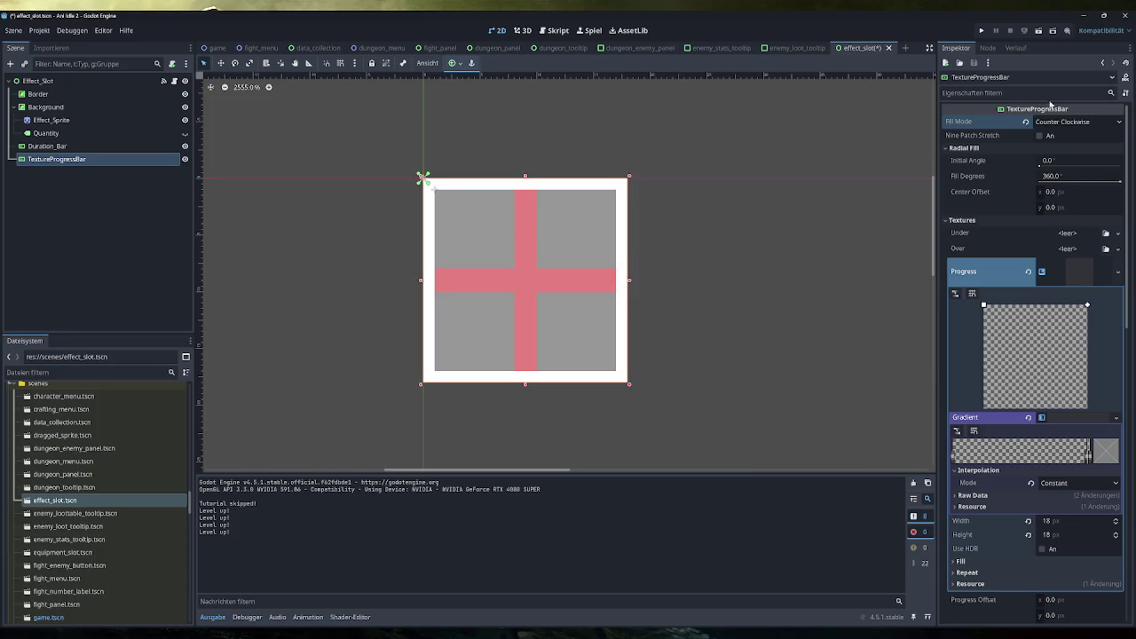
# Test-run the game, stop it at the base_duration error, and reselect TextureProgressBar in 2D
pyautogui.click(1039, 32)
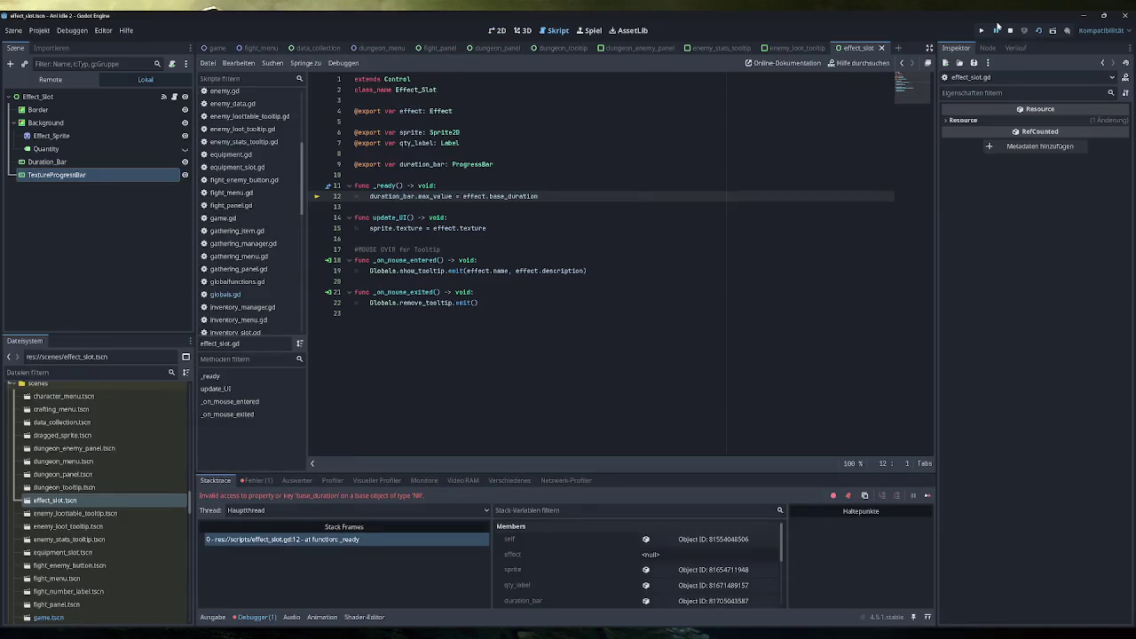
pyautogui.click(1010, 30)
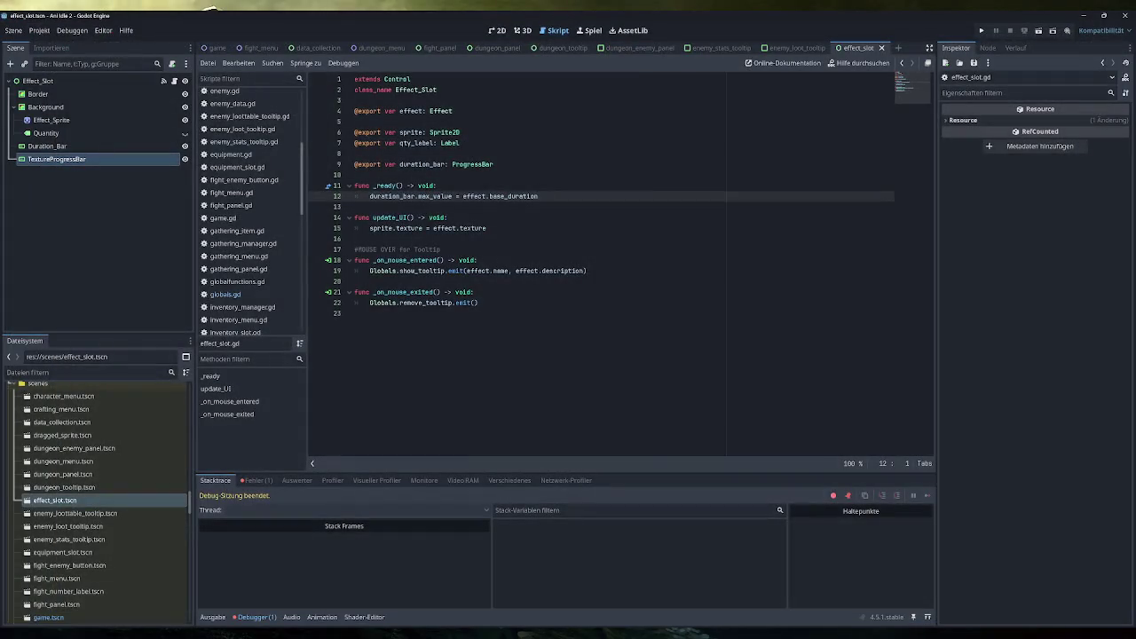
pyautogui.click(497, 31)
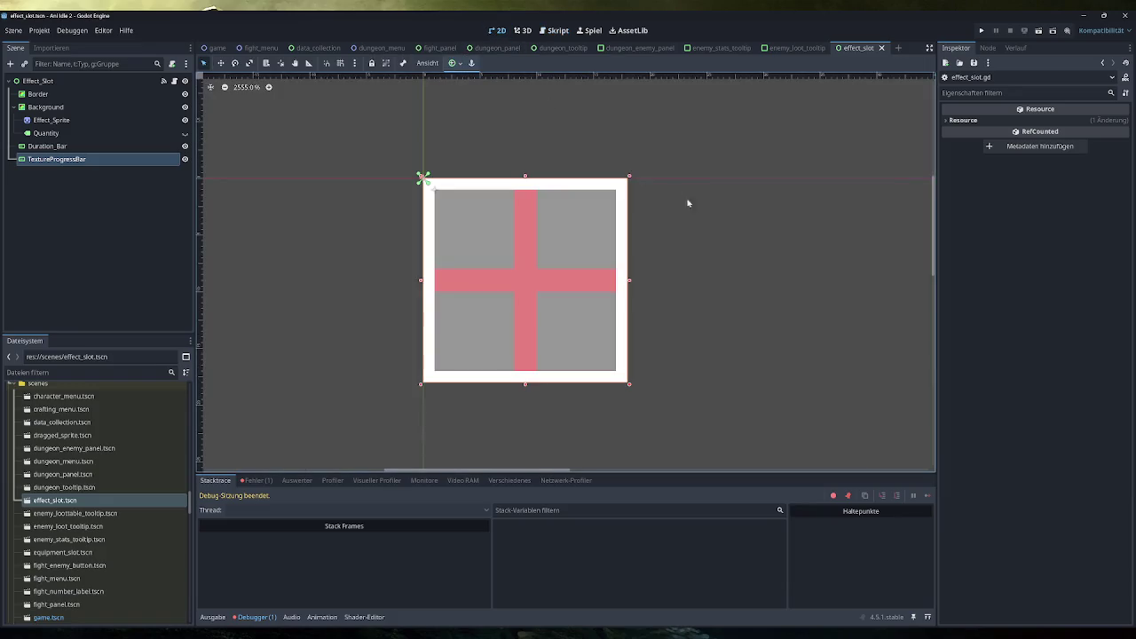
pyautogui.click(56, 159)
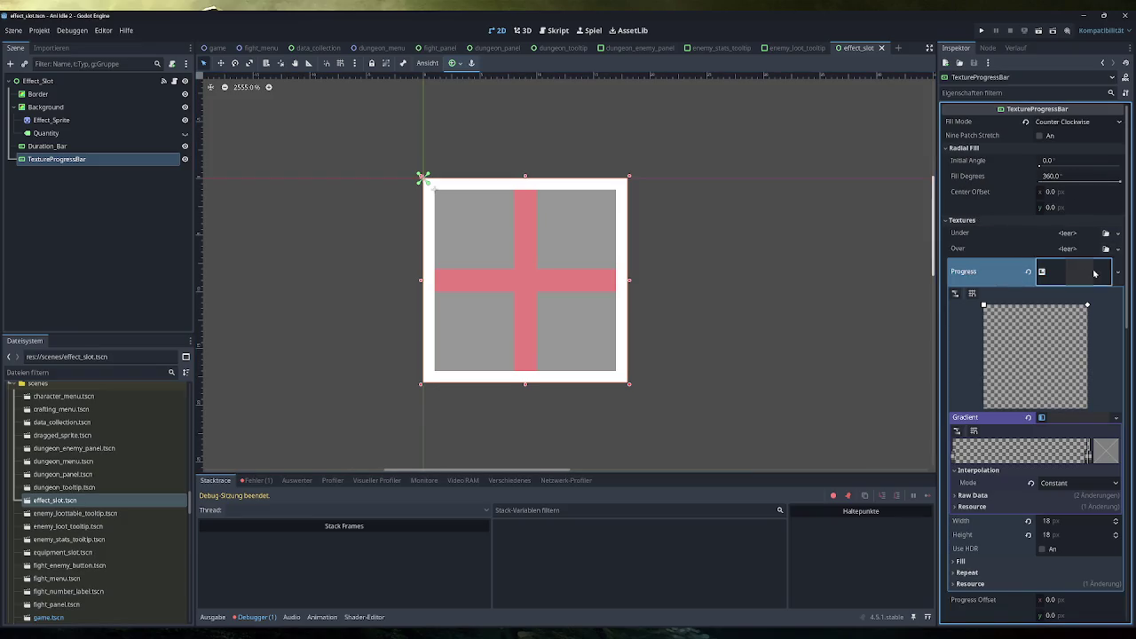
# Collapse the Progress texture editor and return to the script workspace
pyautogui.click(1095, 275)
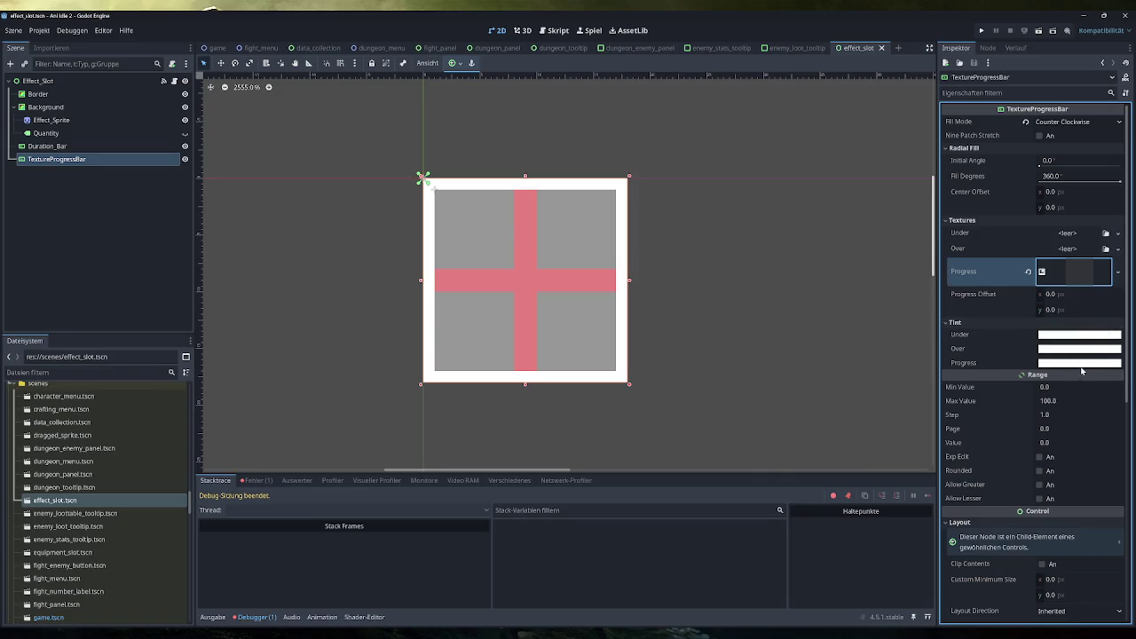
pyautogui.scroll(-2, 991, 458)
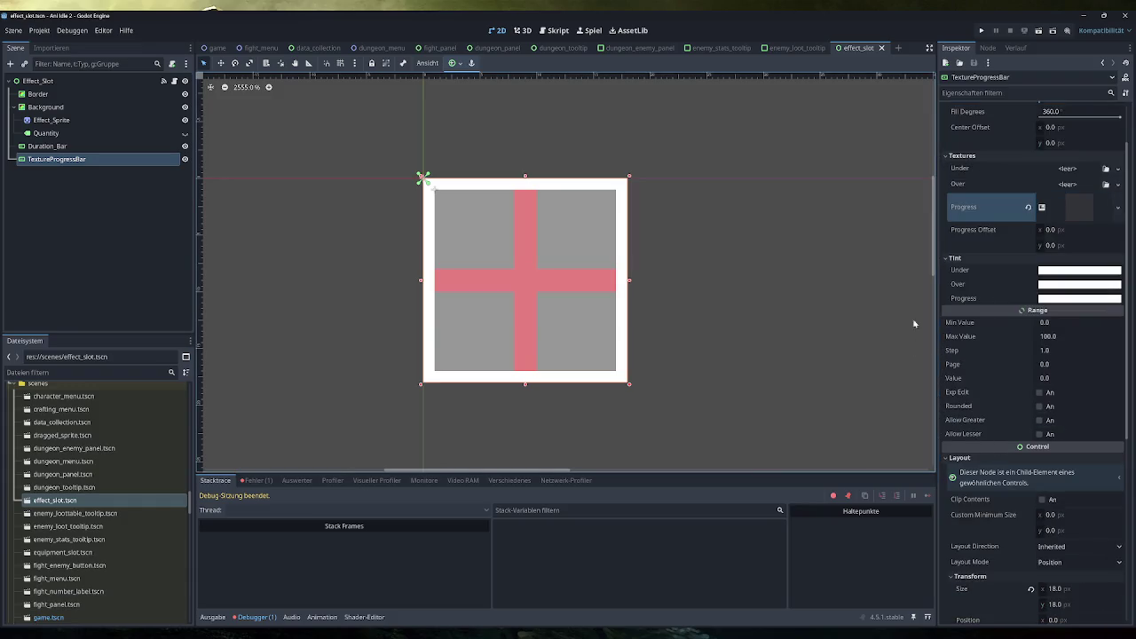
pyautogui.click(553, 30)
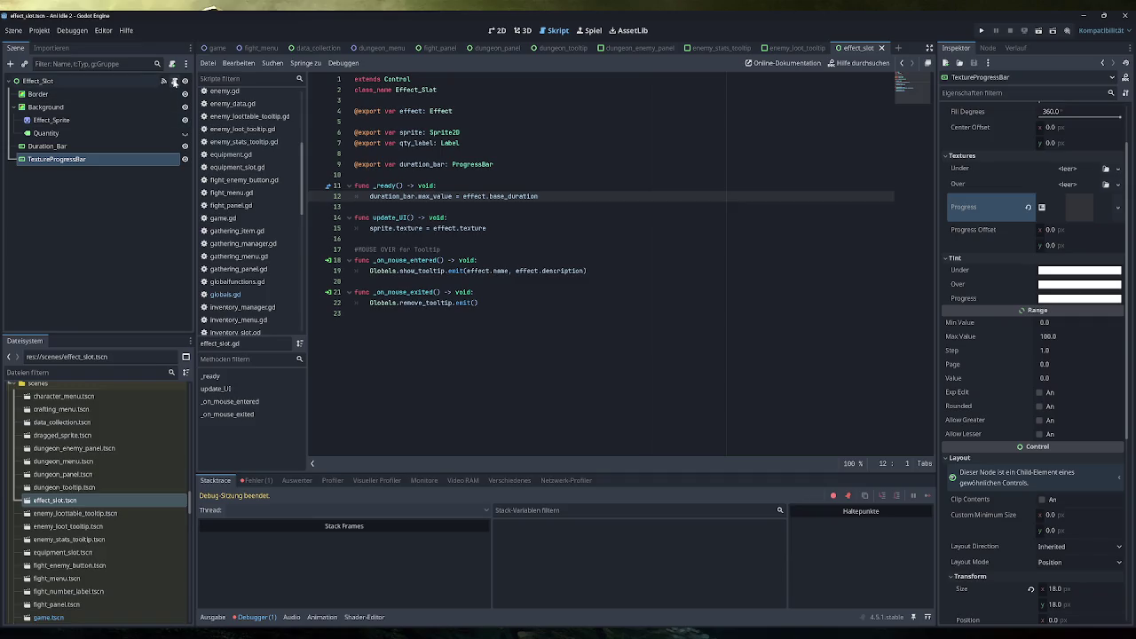
# Retype line 9's duration_bar export from ProgressBar to TextureProgressBar via autocomplete
pyautogui.click(164, 81)
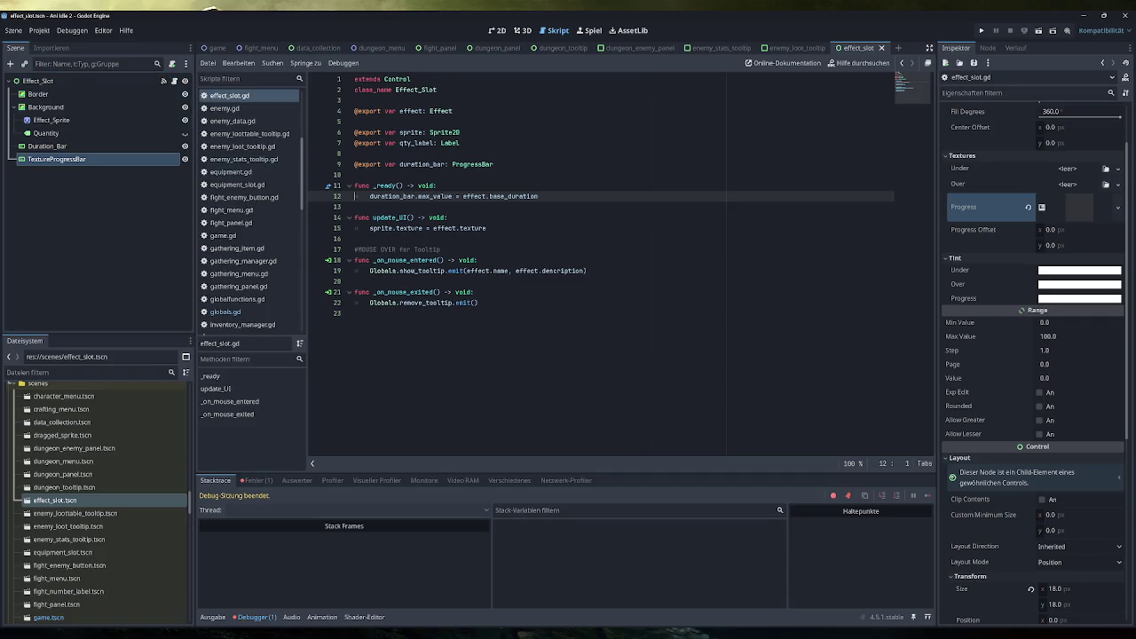
pyautogui.doubleClick(422, 164)
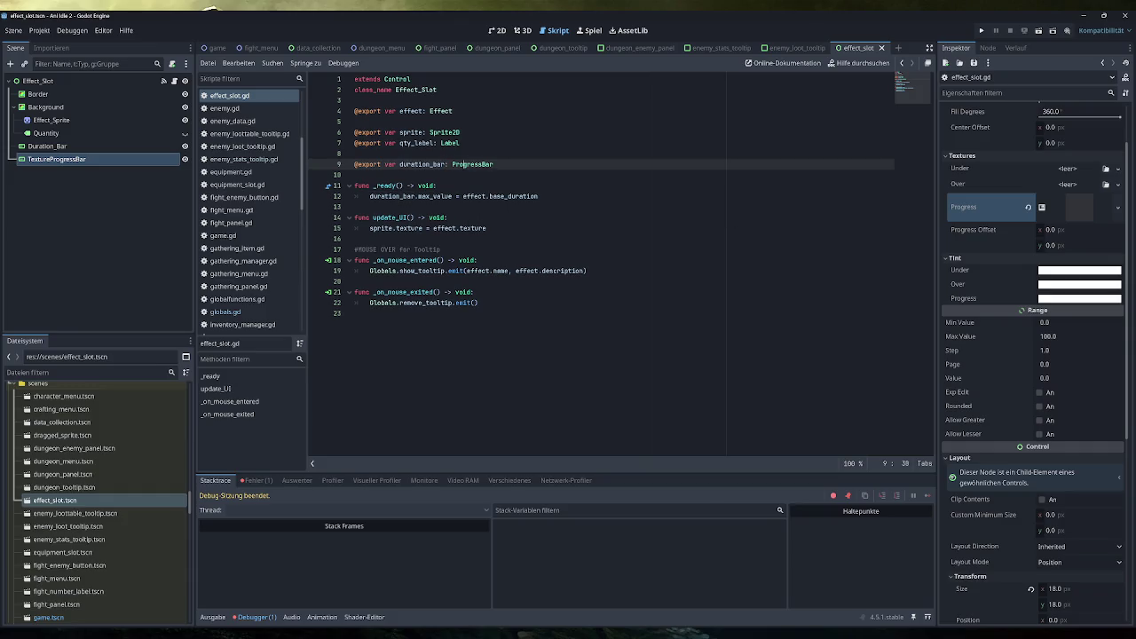
pyautogui.doubleClick(472, 164)
pyautogui.write('Texture')
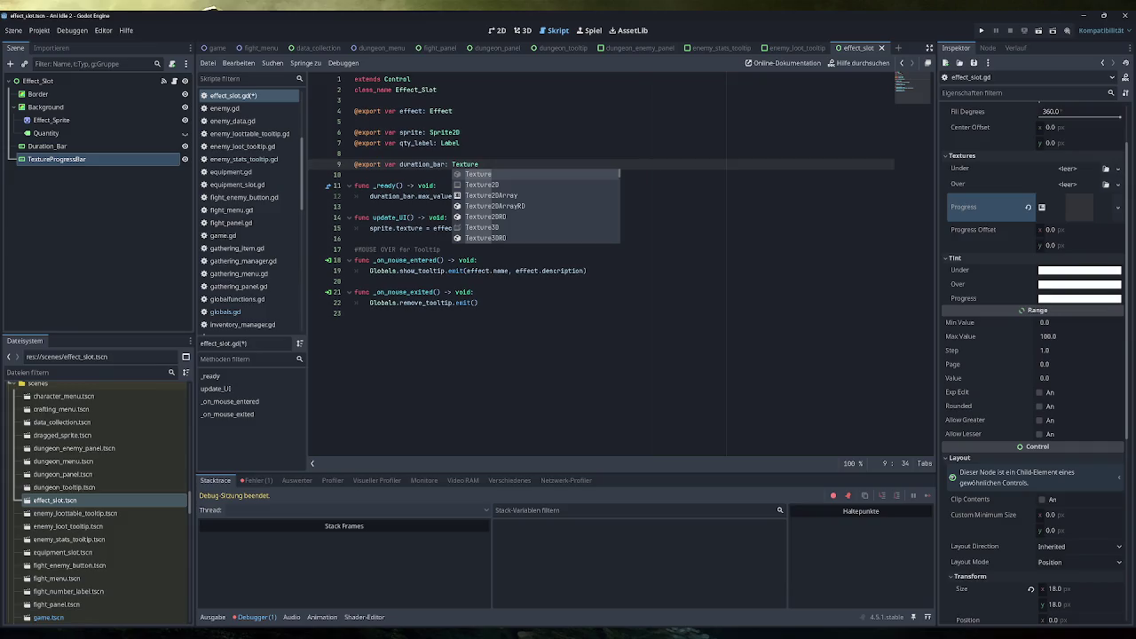
pyautogui.write('Prog')
pyautogui.press('Return')
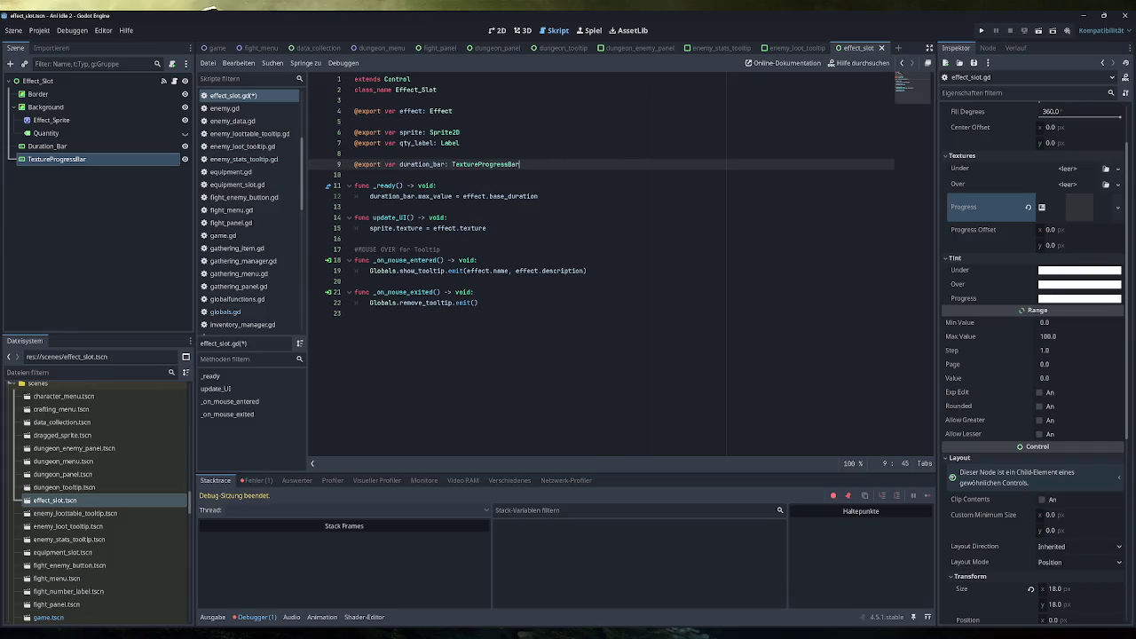
pyautogui.click(480, 164)
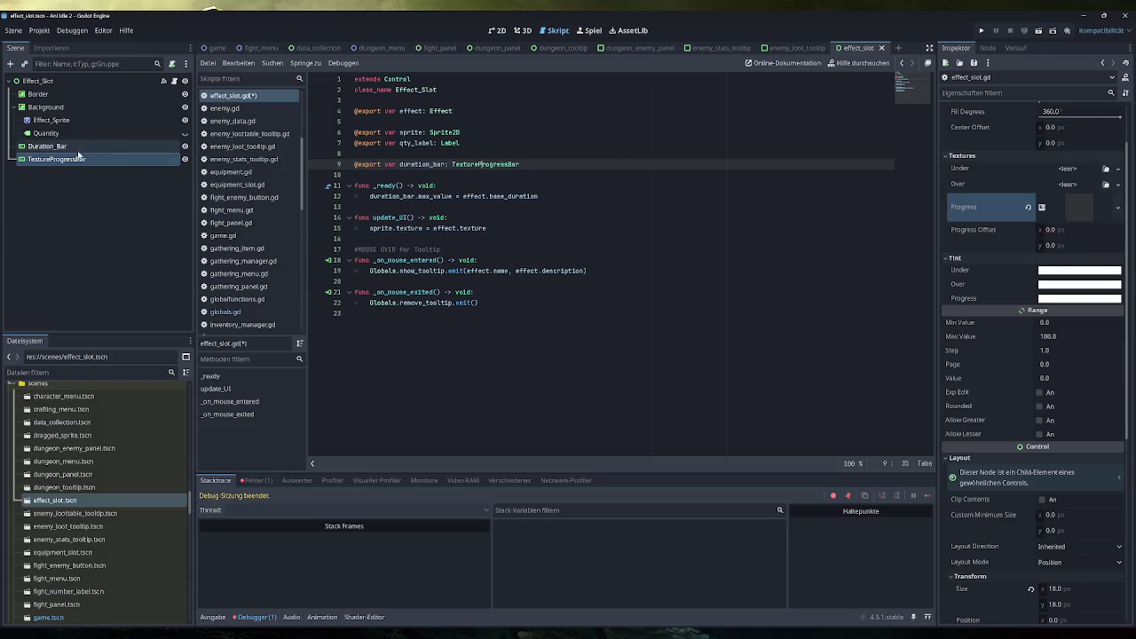
pyautogui.scroll(-2, 1065, 470)
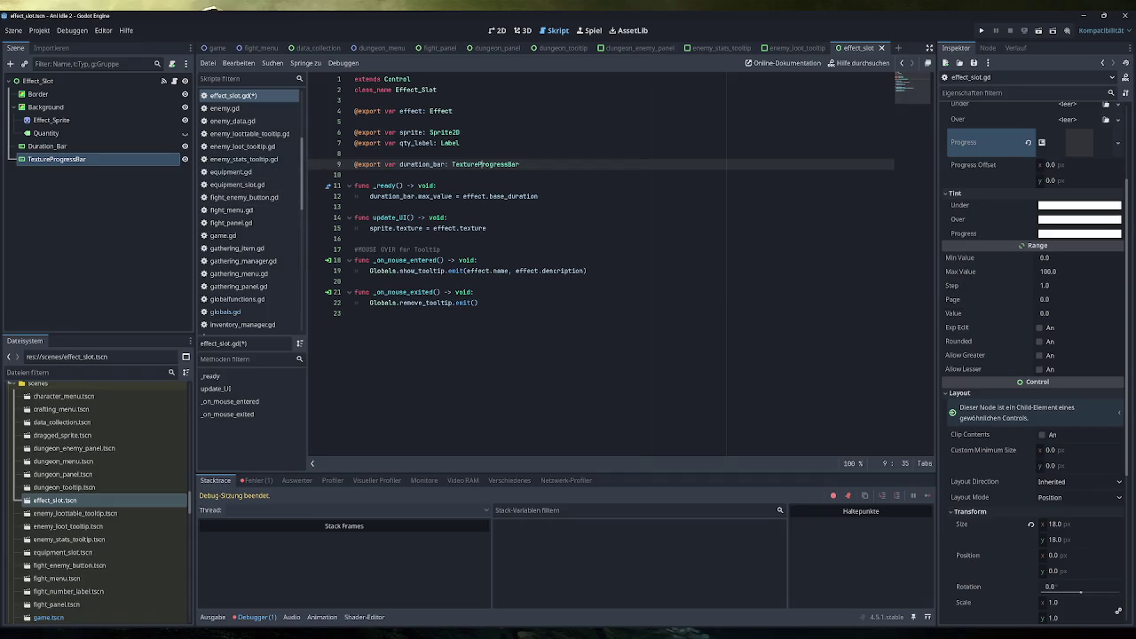
# Save effect_slot.gd, hide the old Duration_Bar node, and briefly edit line 12
pyautogui.hotkey('ctrl', 's')
pyautogui.click(185, 146)
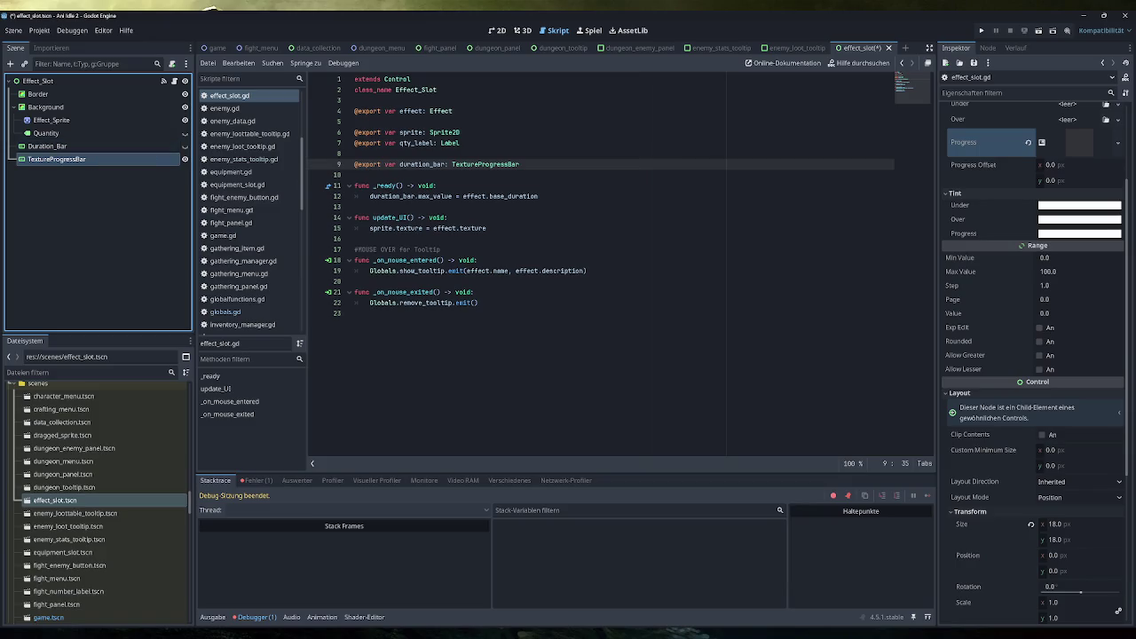
pyautogui.moveTo(538, 196); pyautogui.dragTo(354, 196)
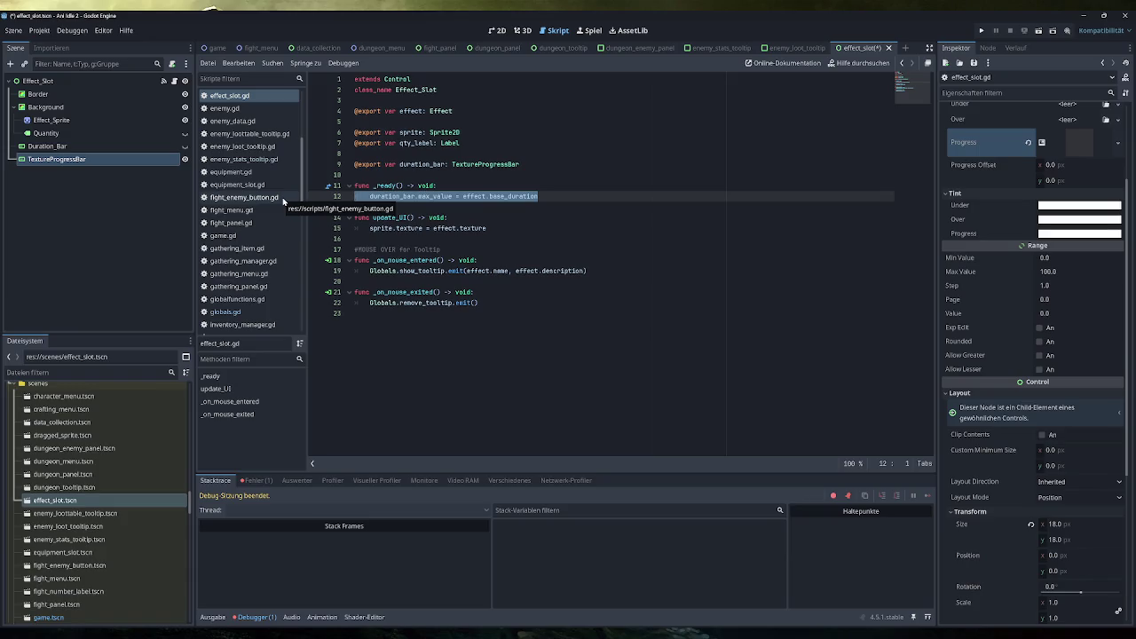
pyautogui.click(539, 196)
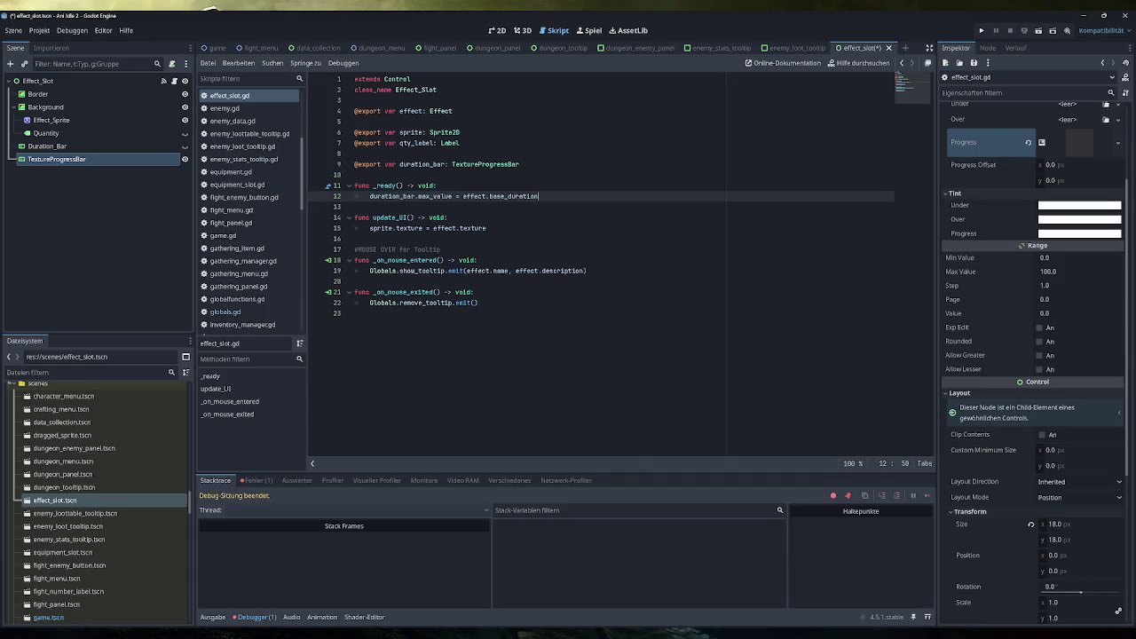
pyautogui.press('Return')
pyautogui.write('#pass')
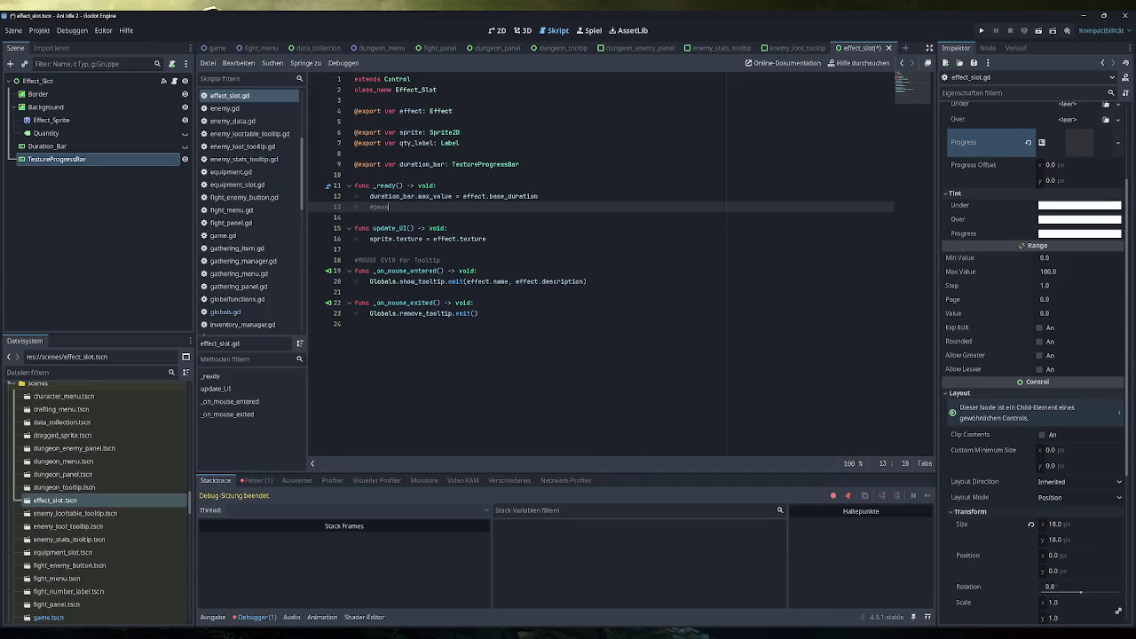
pyautogui.press('BackSpace')
pyautogui.press('BackSpace')
pyautogui.press('BackSpace')
pyautogui.press('BackSpace')
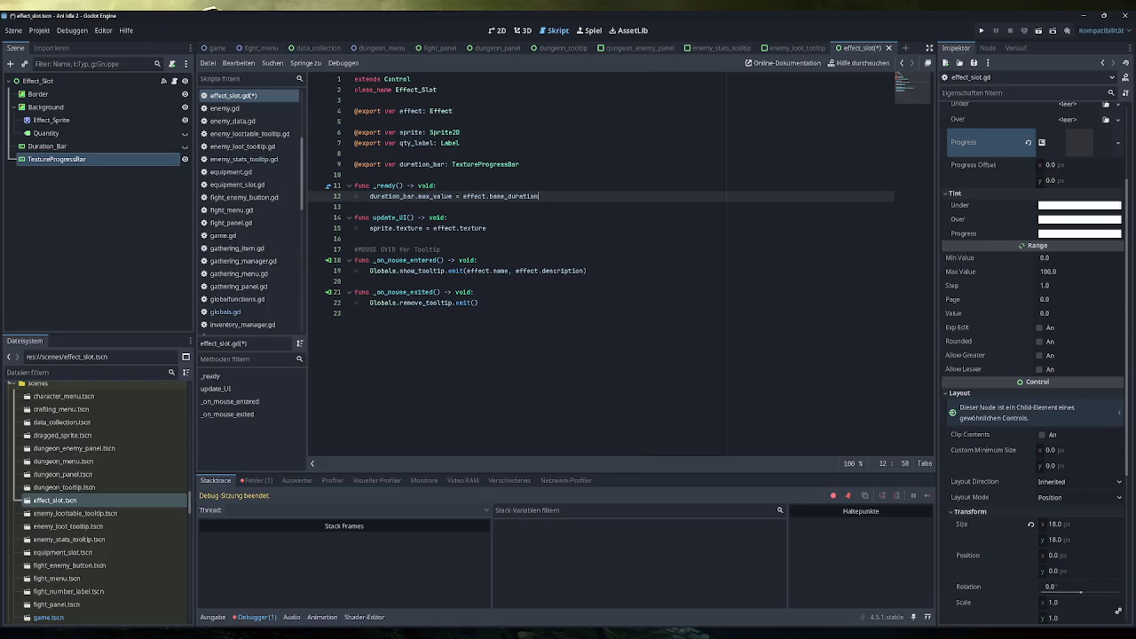
# Save the script again and relaunch the game, which halts on the max_value error
pyautogui.moveTo(382, 197)
pyautogui.hotkey('ctrl', 's')
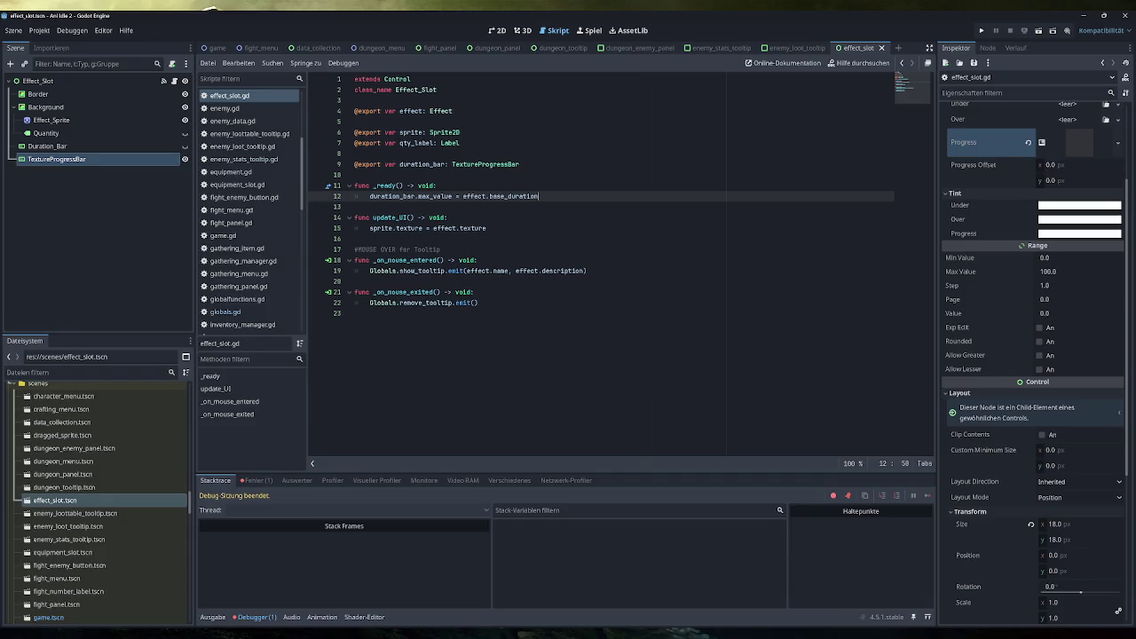
pyautogui.click(981, 31)
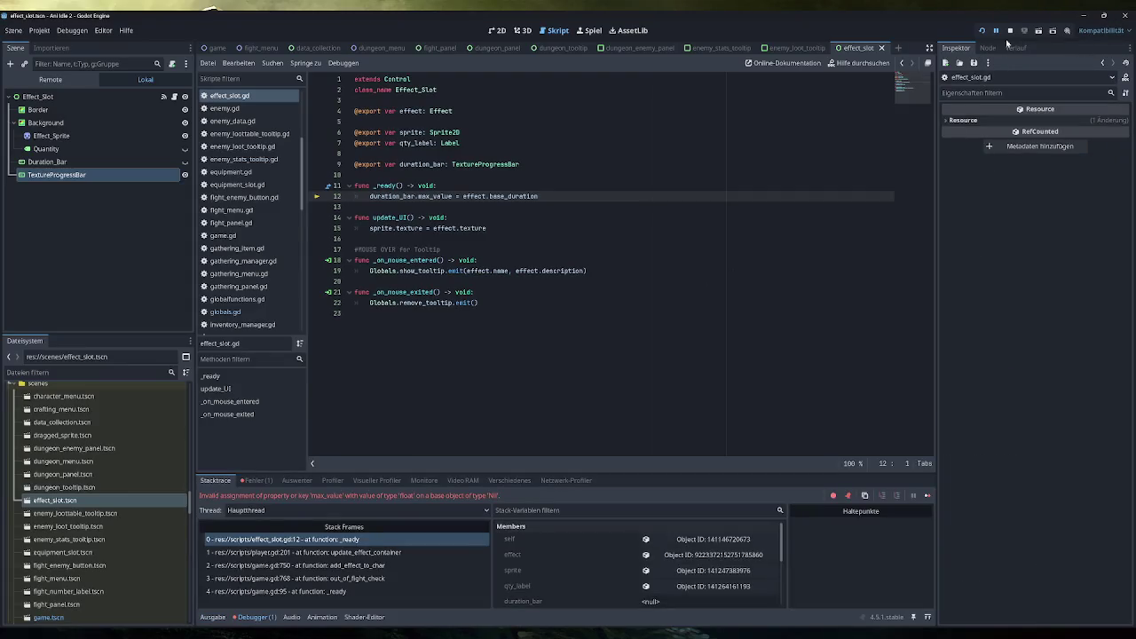
# Stop the game and review the runtime errors in the Debugger's Fehler list
pyautogui.click(1010, 31)
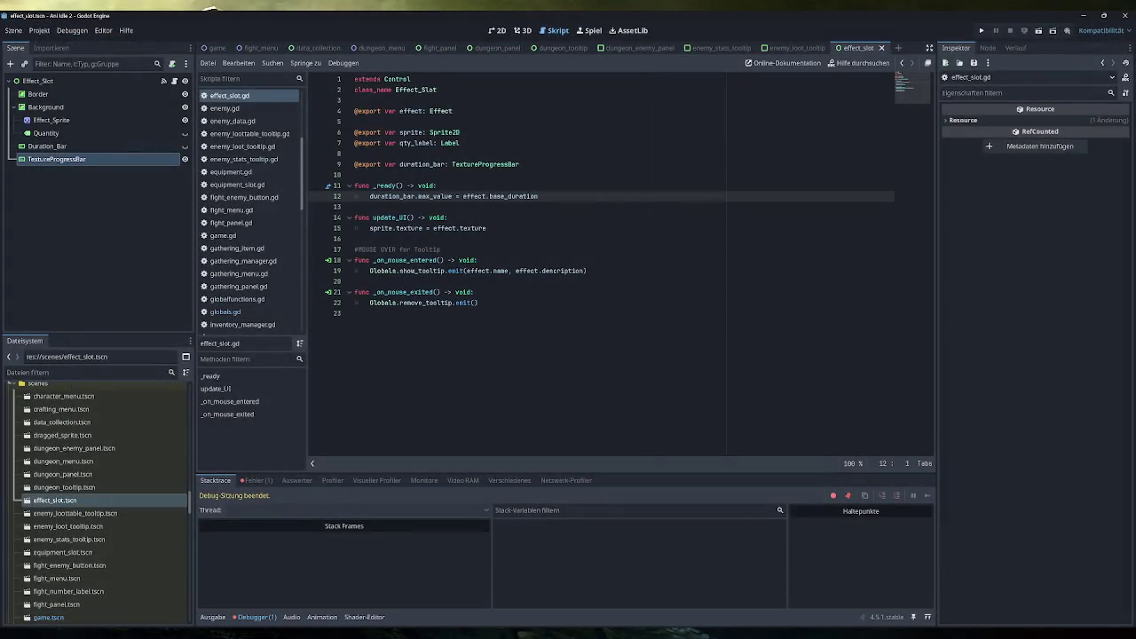
pyautogui.click(257, 617)
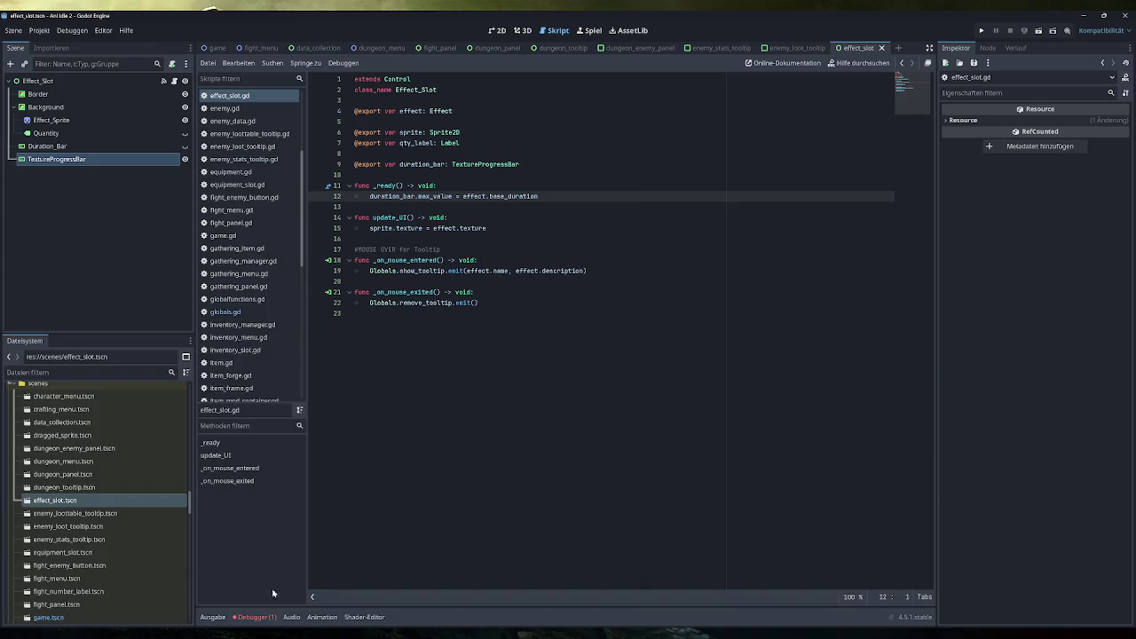
pyautogui.click(256, 617)
pyautogui.click(257, 481)
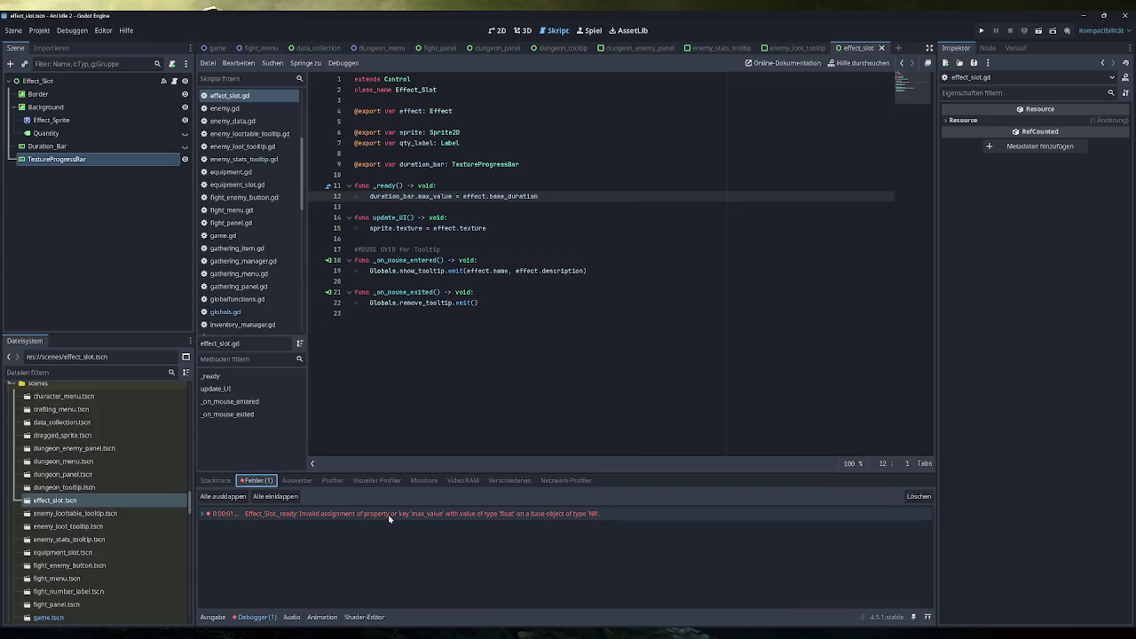
pyautogui.moveTo(538, 520)
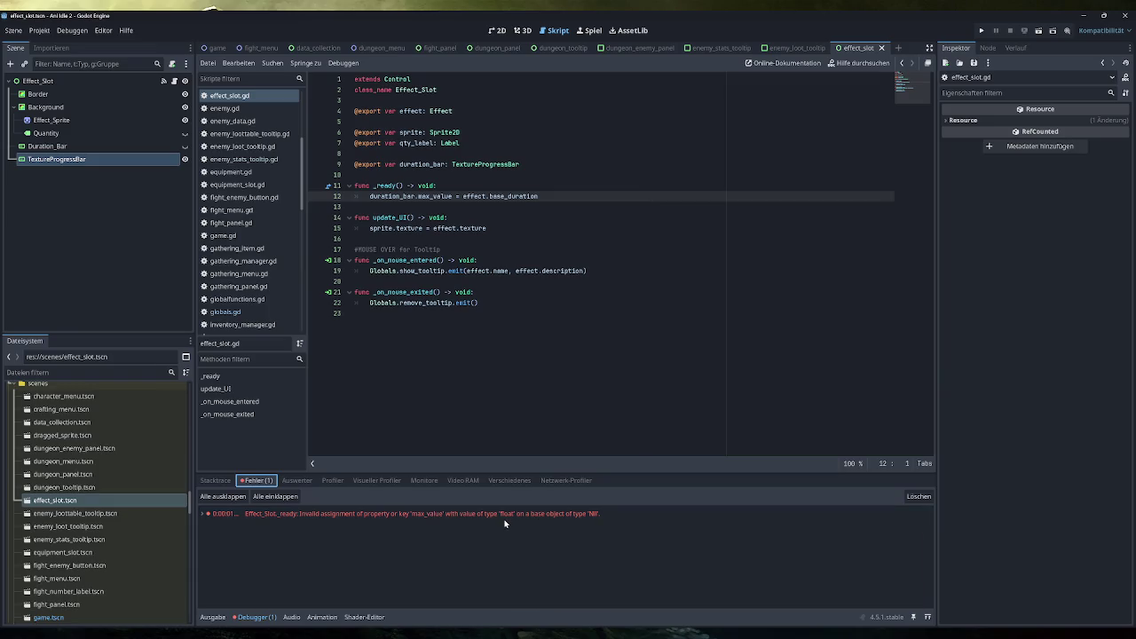
# Assign TextureProgressBar to Effect_Slot's Duration Bar property and save effect_slot.tscn
pyautogui.click(71, 80)
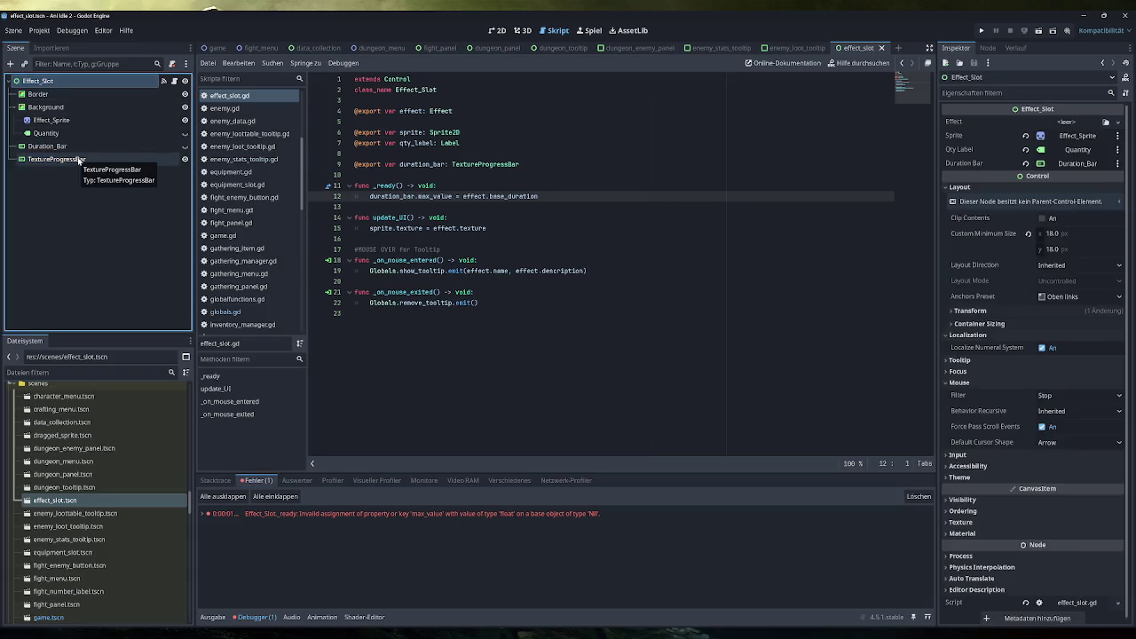
pyautogui.moveTo(79, 160); pyautogui.dragTo(1079, 164)
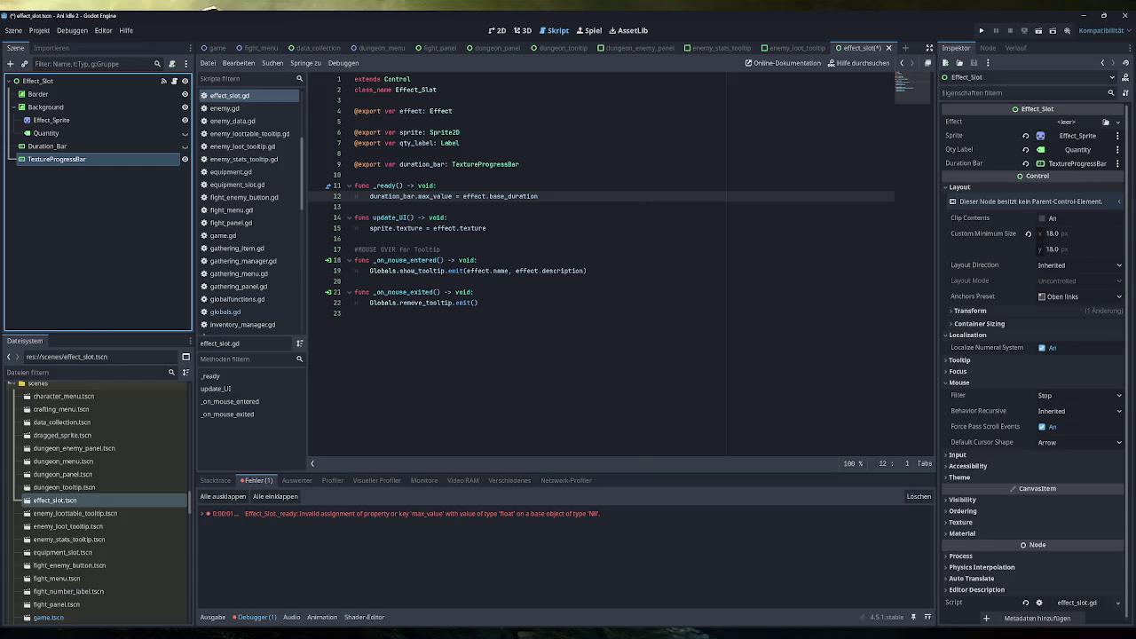
pyautogui.hotkey('ctrl', 's')
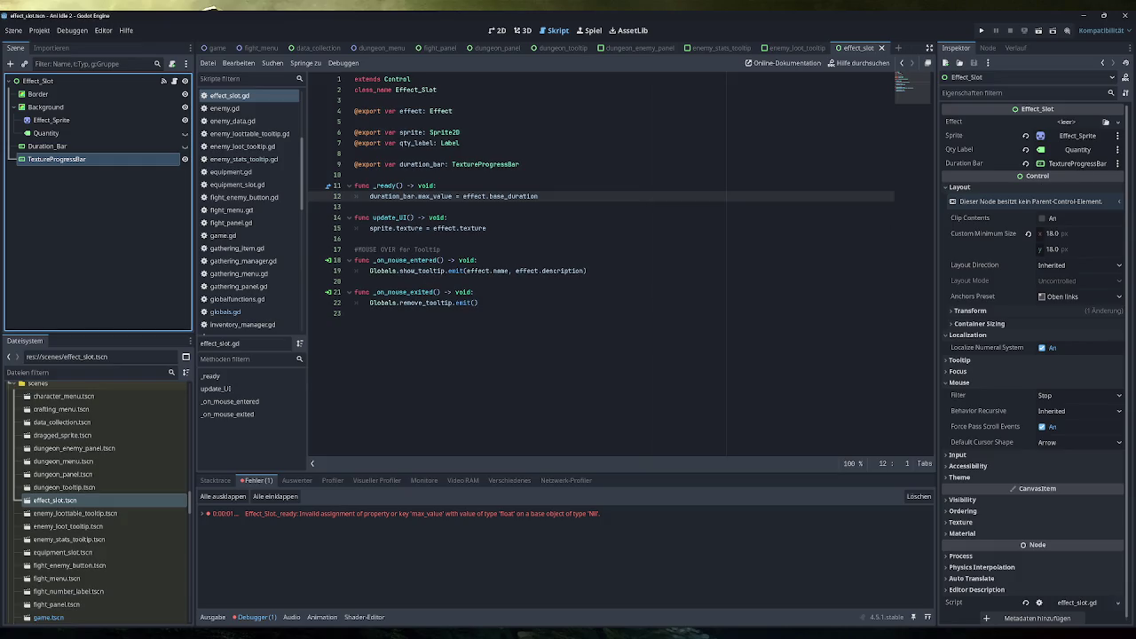
pyautogui.scroll(-4, 95, 558)
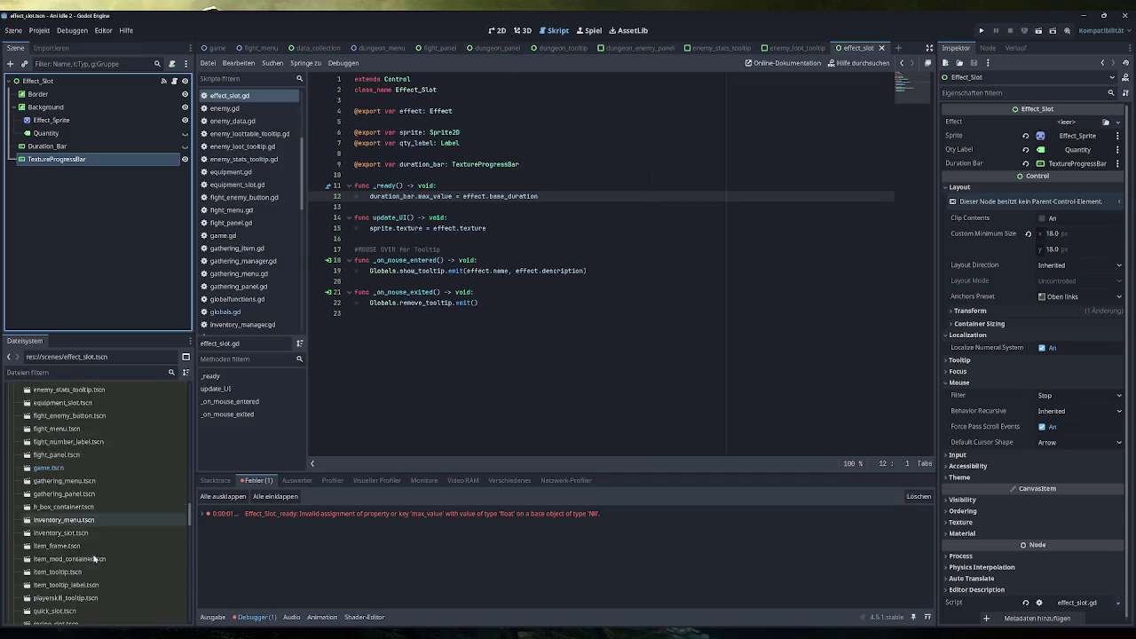
# In player_data.tres stats page 2, set Chance To Burn and Chance To Chill bases to 100
pyautogui.scroll(8, 95, 533)
pyautogui.click(56, 520)
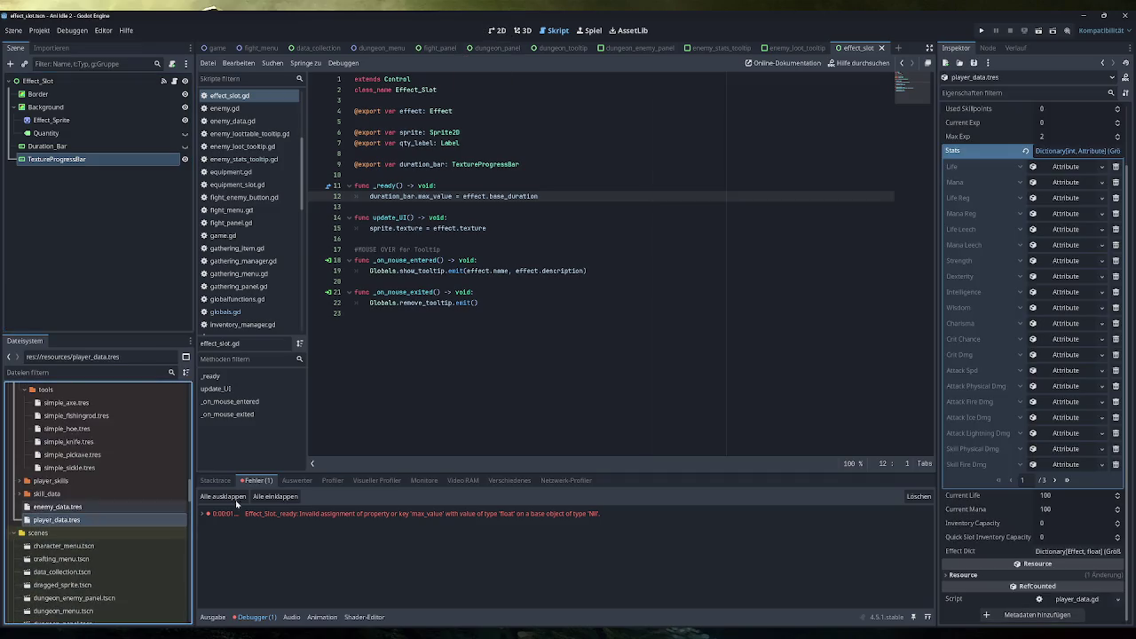
pyautogui.click(1055, 479)
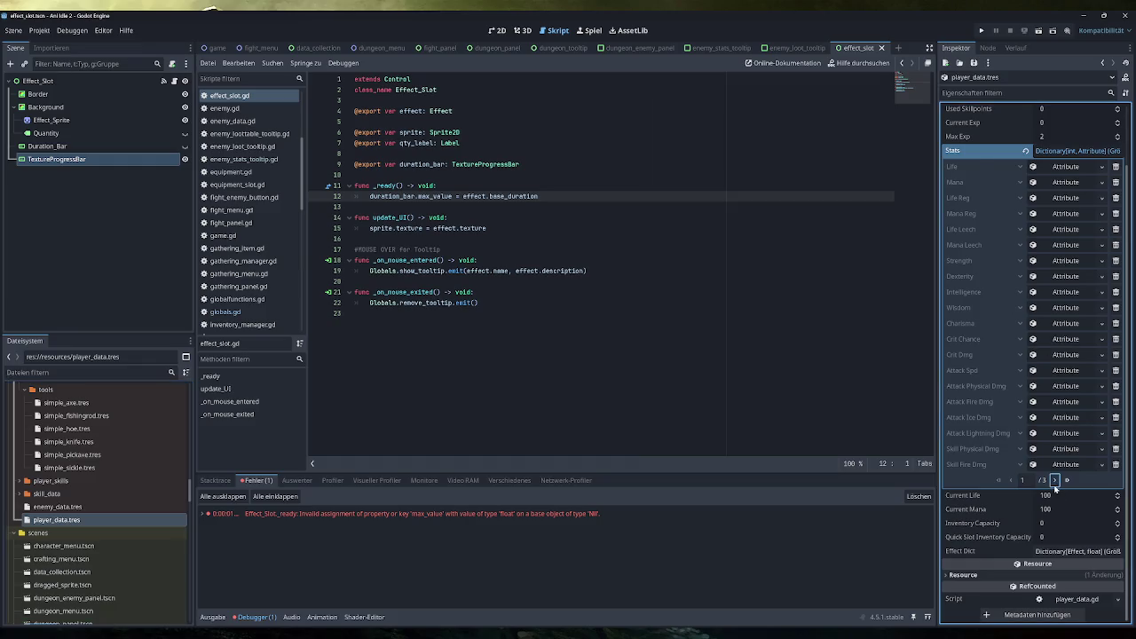
pyautogui.click(1056, 355)
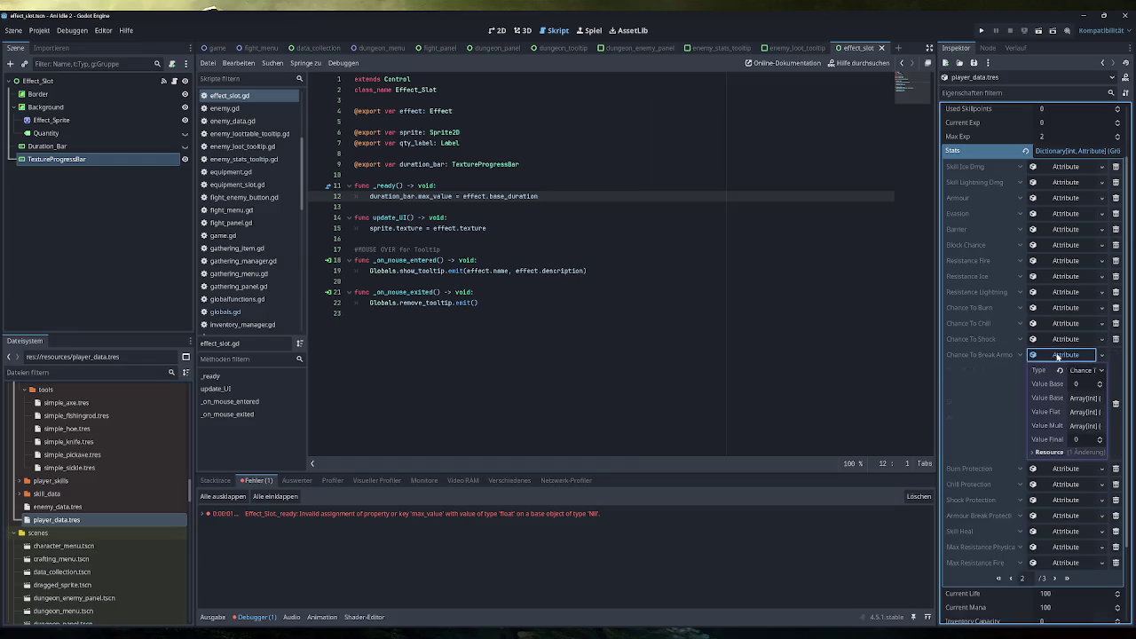
pyautogui.click(1079, 337)
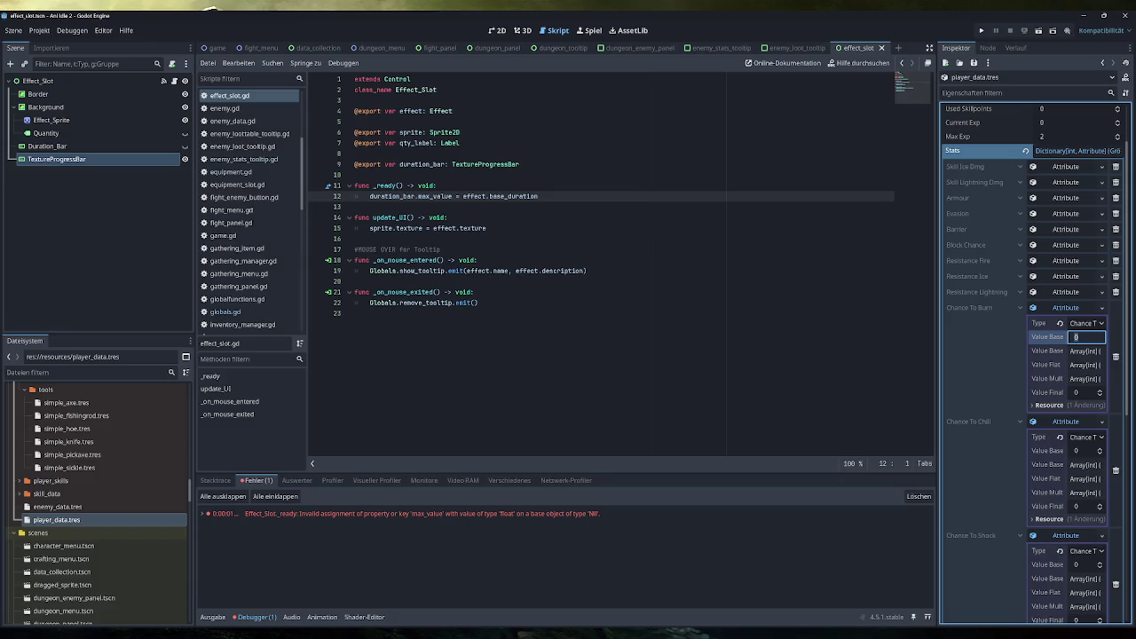
pyautogui.write('100')
pyautogui.click(1078, 451)
pyautogui.write('100')
# Set Chance To Shock and break-armour chance bases to 100, then run the game
pyautogui.scroll(-5, 1081, 399)
pyautogui.click(1081, 371)
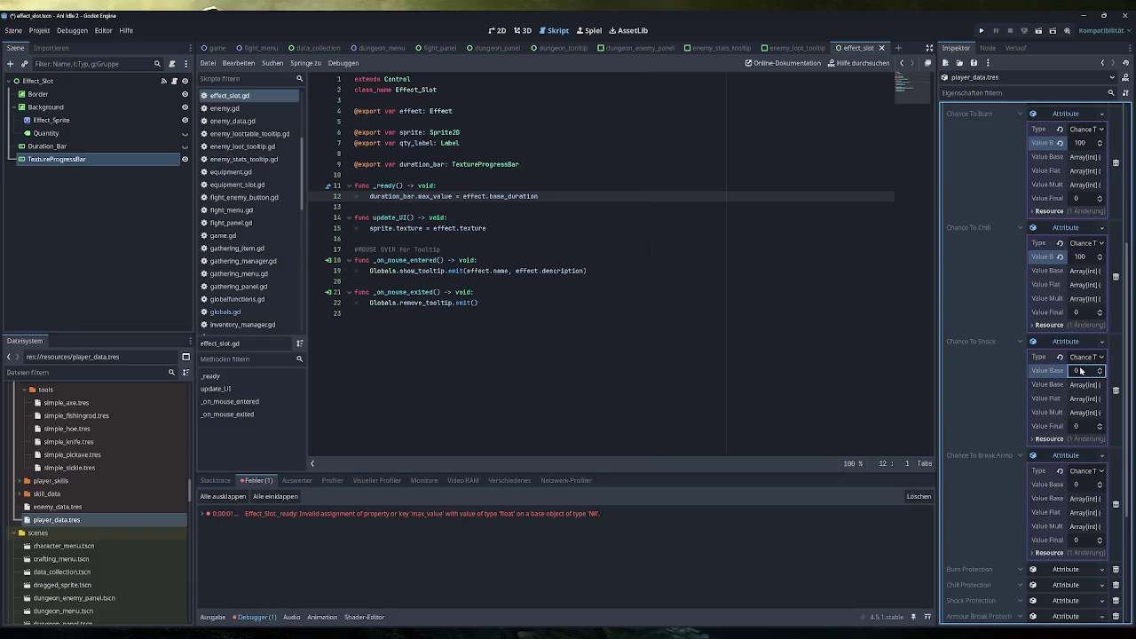
pyautogui.write('100')
pyautogui.click(1081, 485)
pyautogui.write('100')
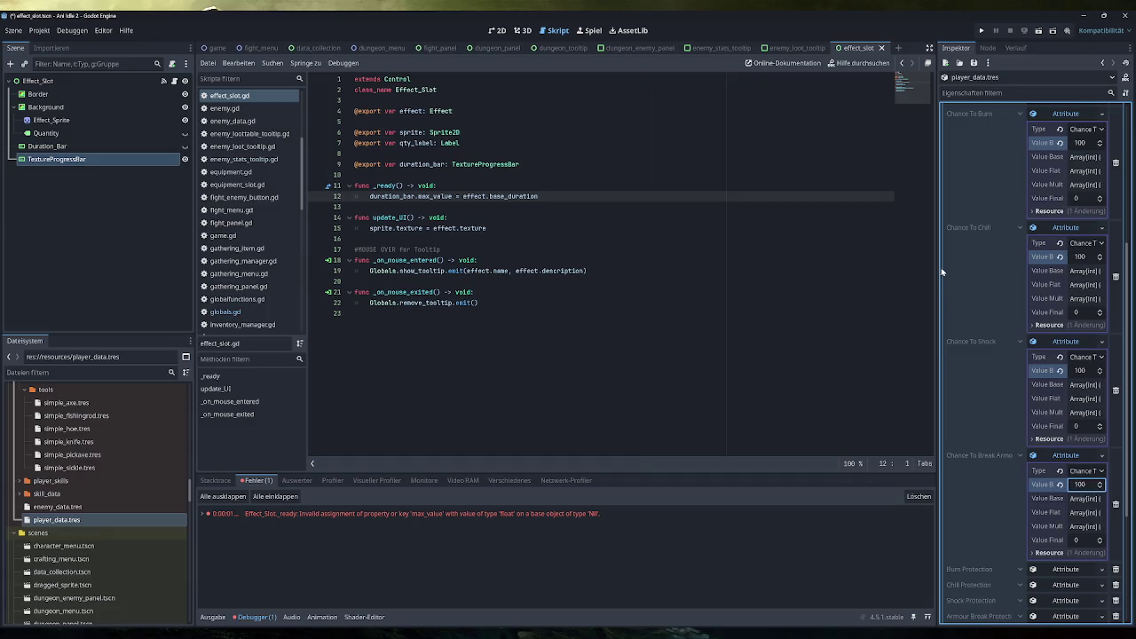
pyautogui.click(980, 31)
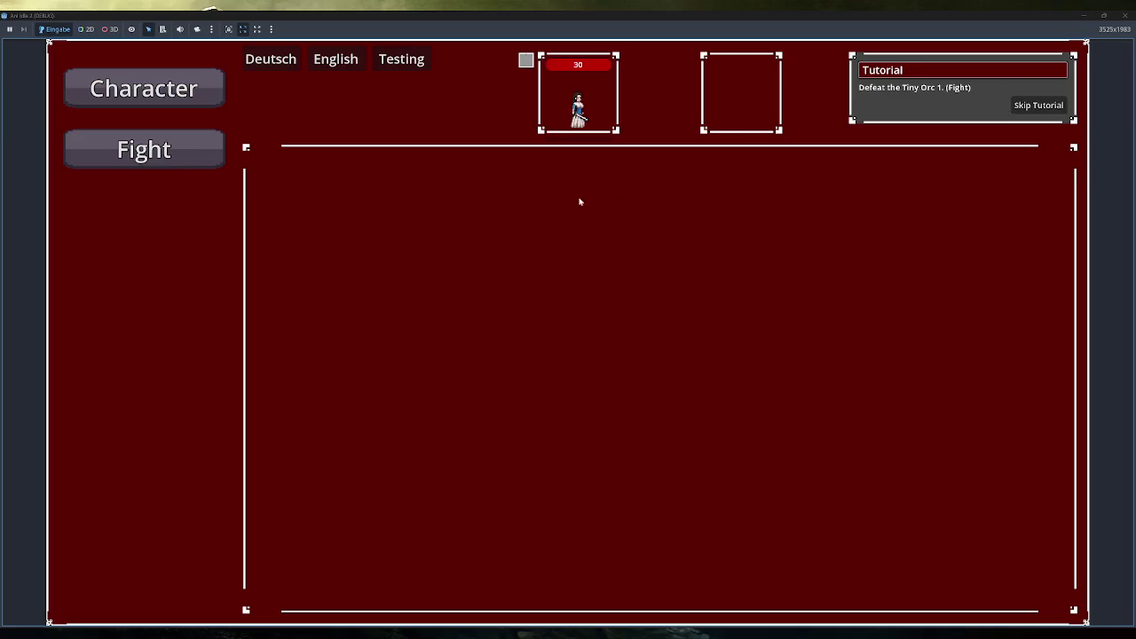
# Open the Fight screen, skip the tutorial, and view the inventory
pyautogui.click(146, 151)
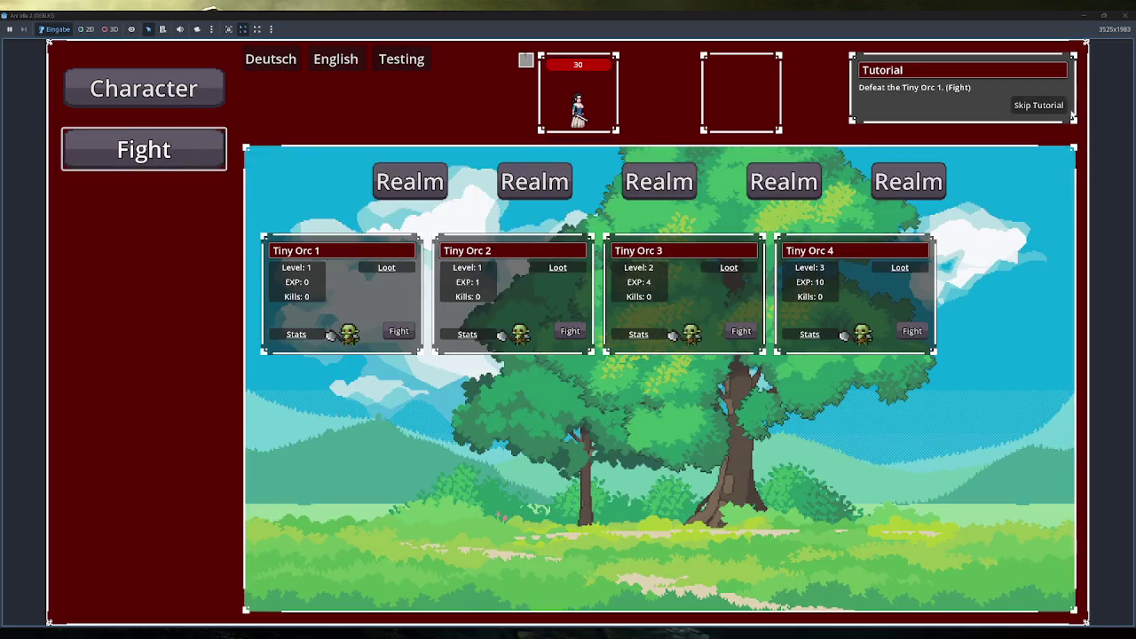
pyautogui.click(1038, 105)
pyautogui.click(144, 332)
# Unlock the starting skill tree node, return to Fight, then close the game
pyautogui.click(181, 168)
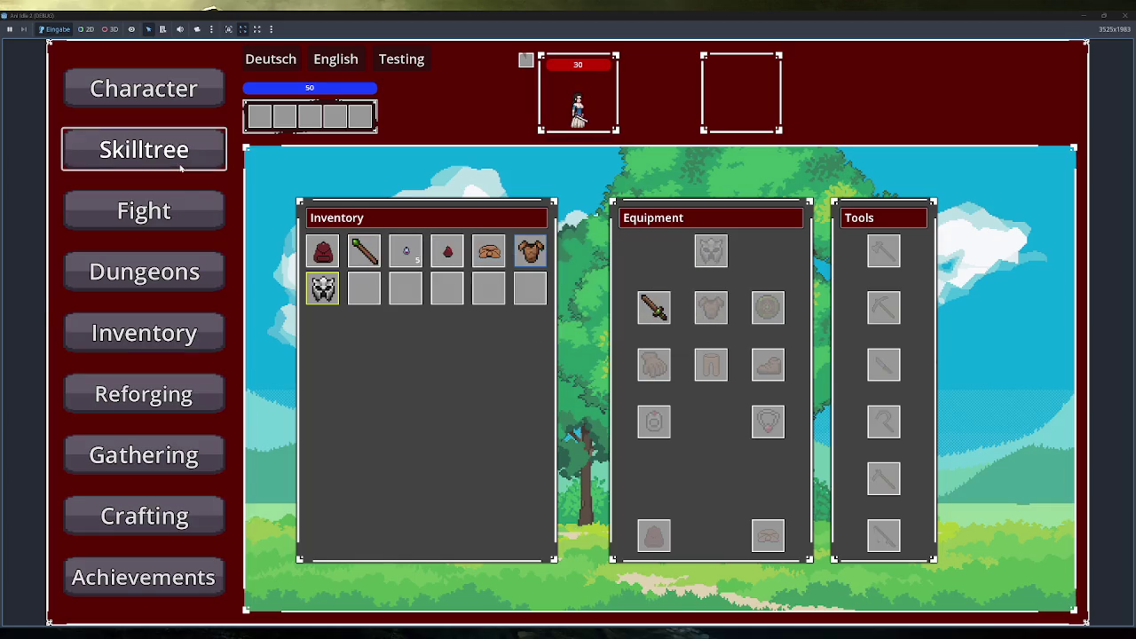
pyautogui.click(649, 381)
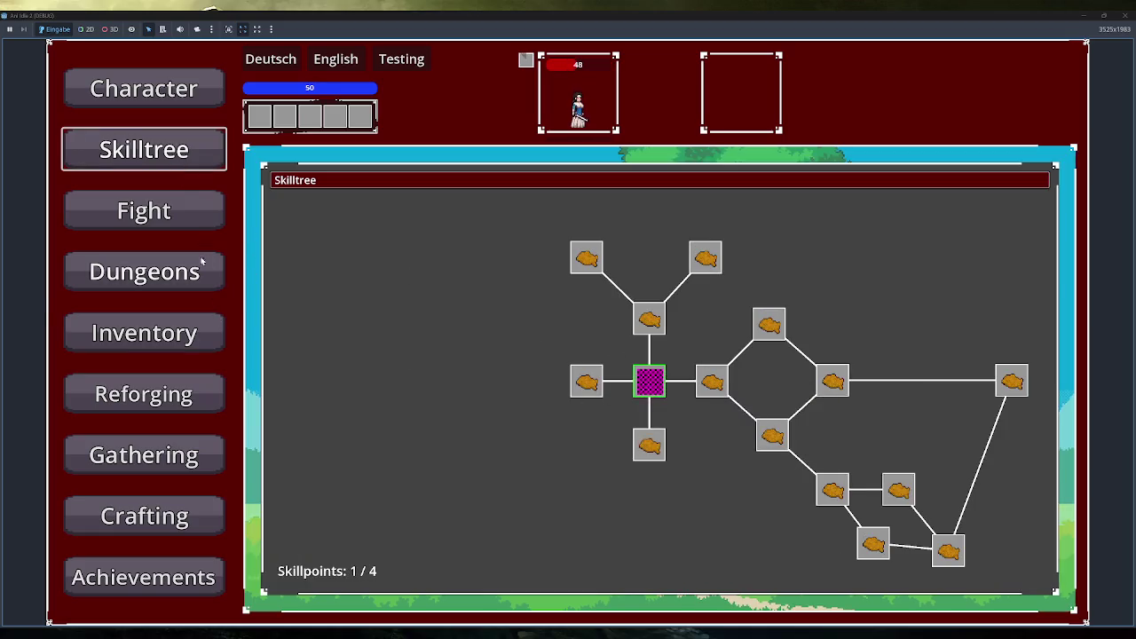
pyautogui.click(194, 213)
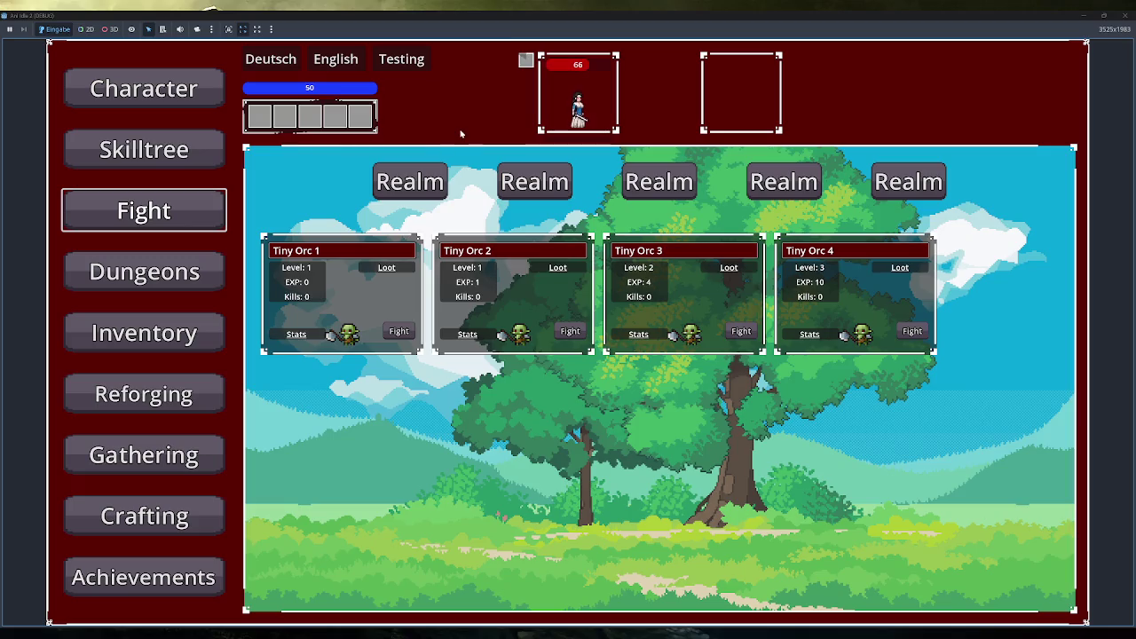
pyautogui.moveTo(530, 64)
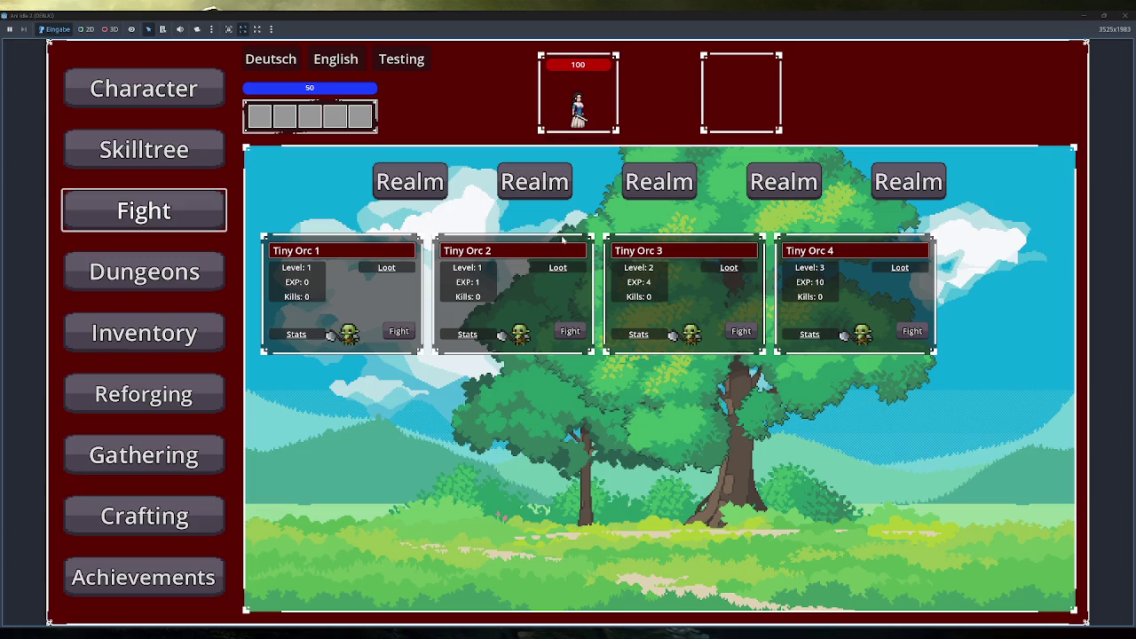
pyautogui.click(1121, 15)
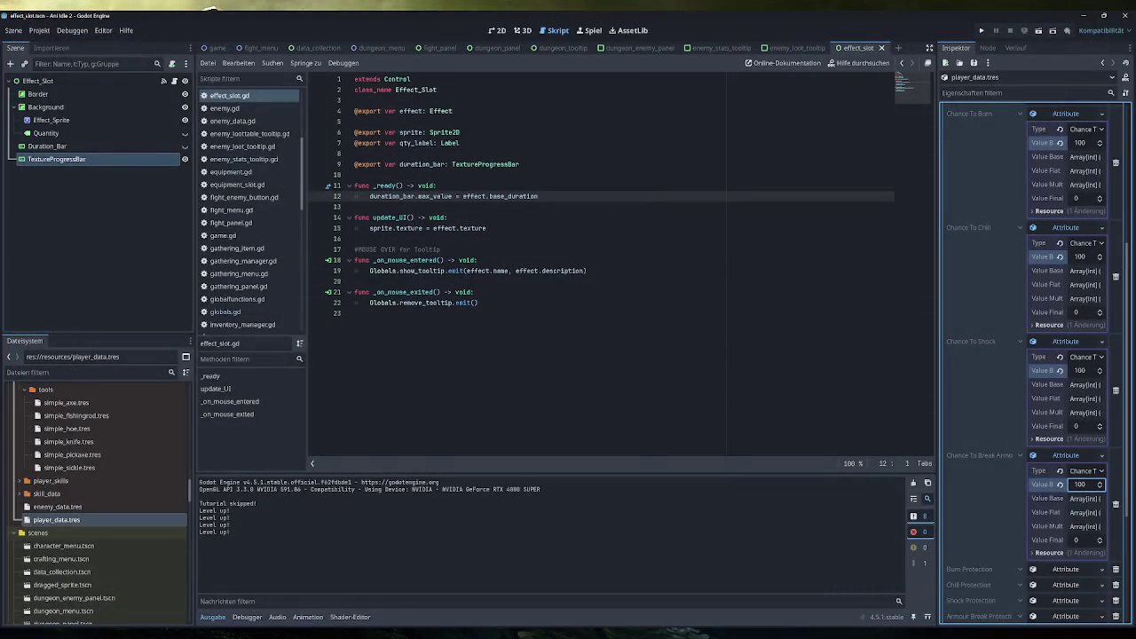
# In the 2D view, select Duration_Bar's TextureProgressBar and set its value to 100
pyautogui.hotkey('ctrl', 'F1')
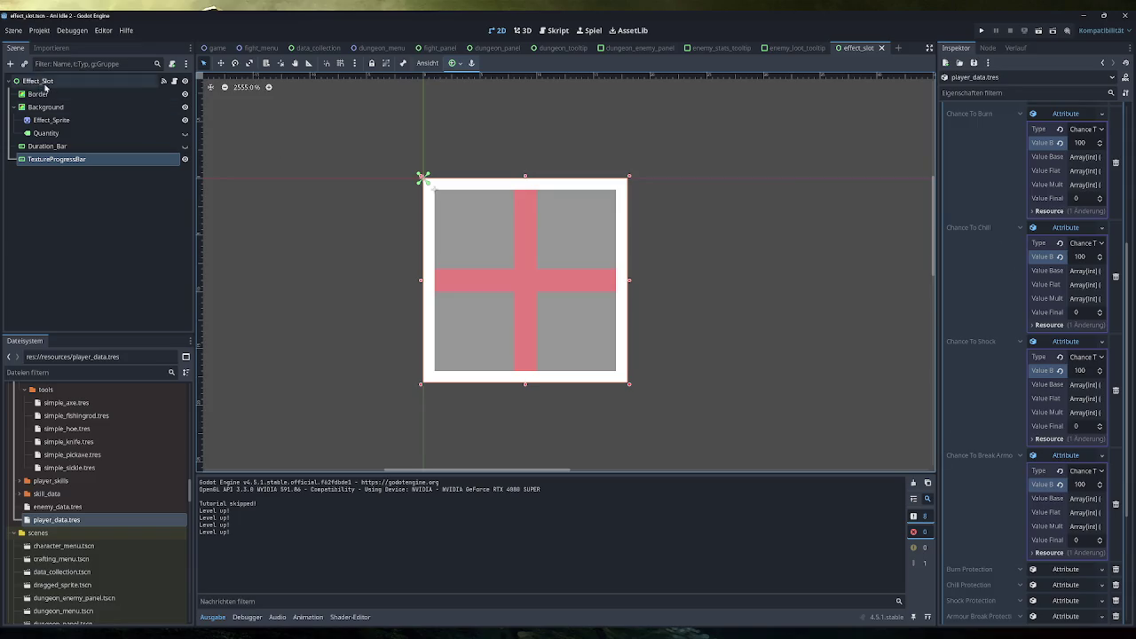
pyautogui.click(58, 146)
pyautogui.click(60, 161)
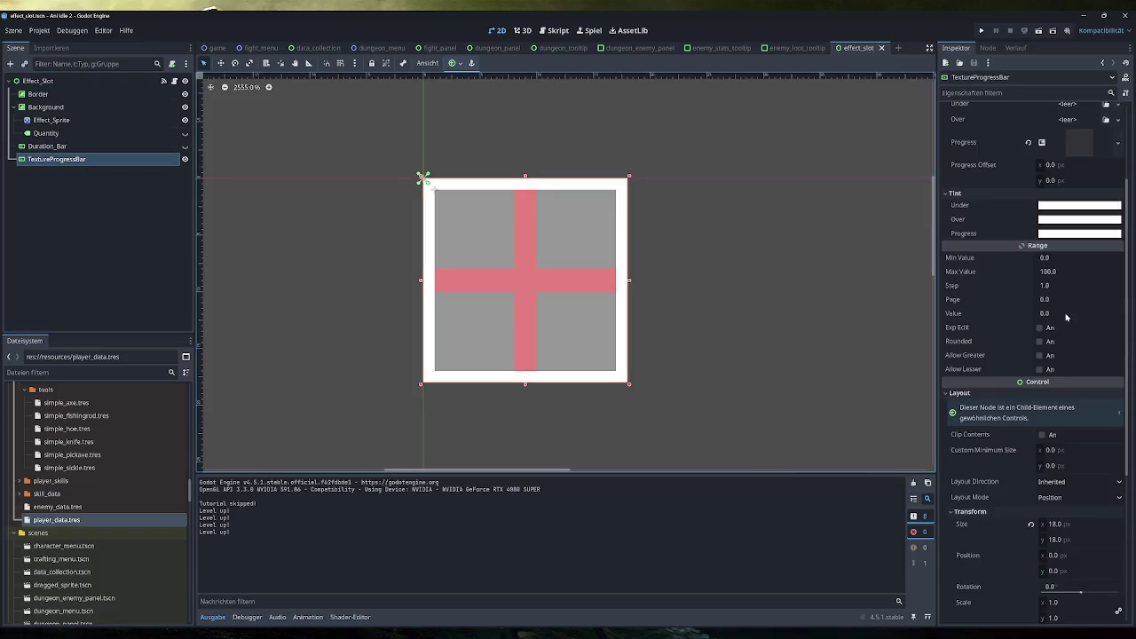
pyautogui.click(1056, 273)
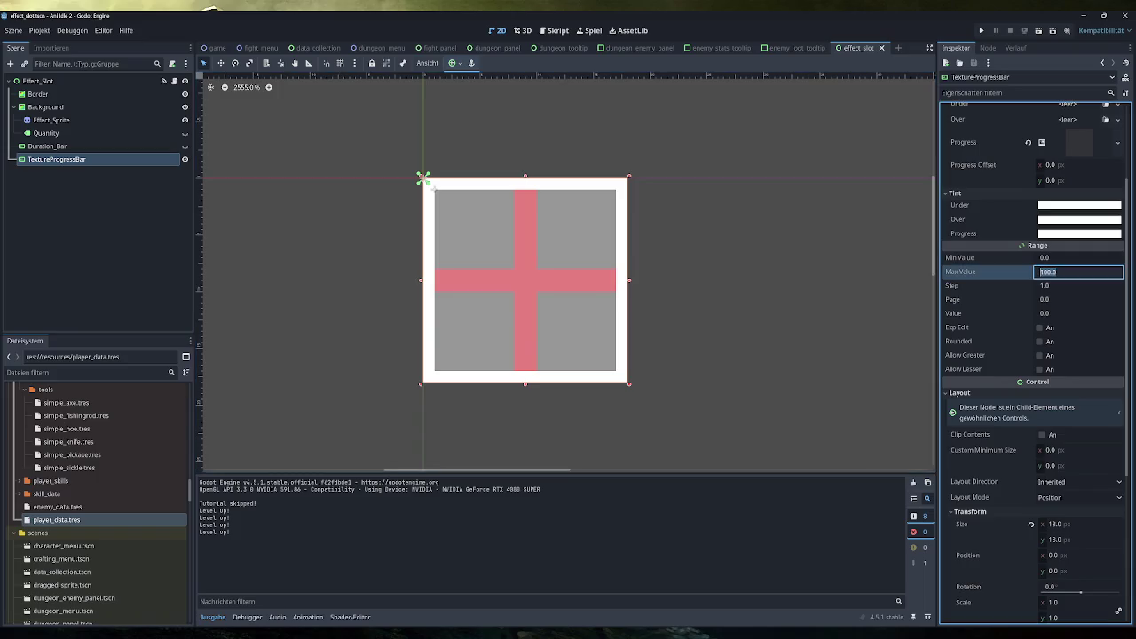
pyautogui.click(1058, 313)
pyautogui.write('10')
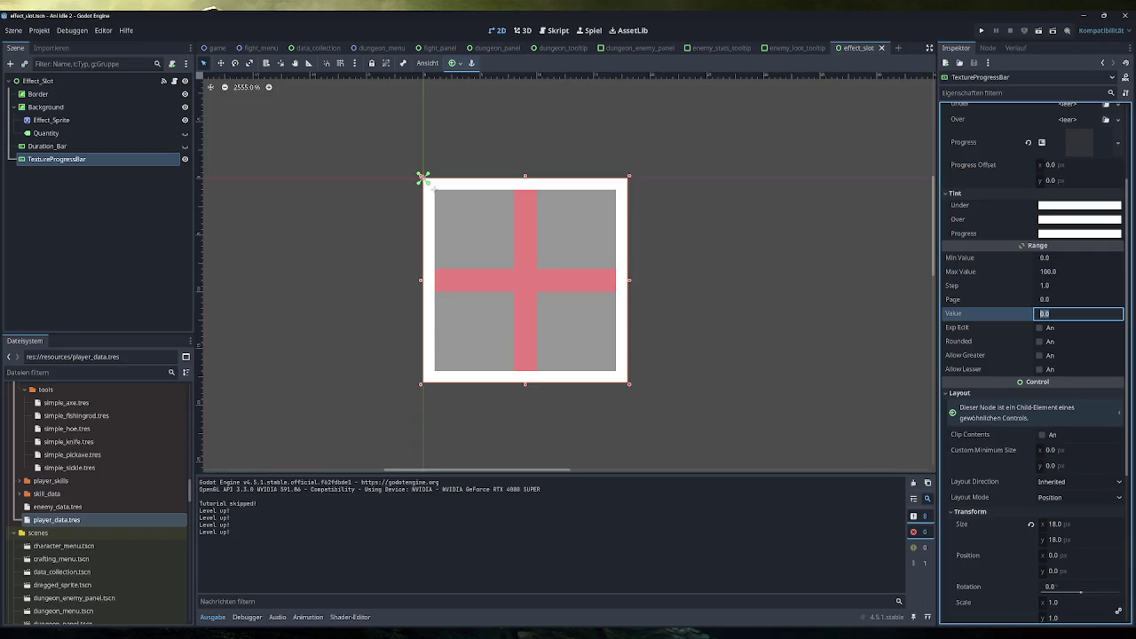
pyautogui.write('0')
pyautogui.press('Return')
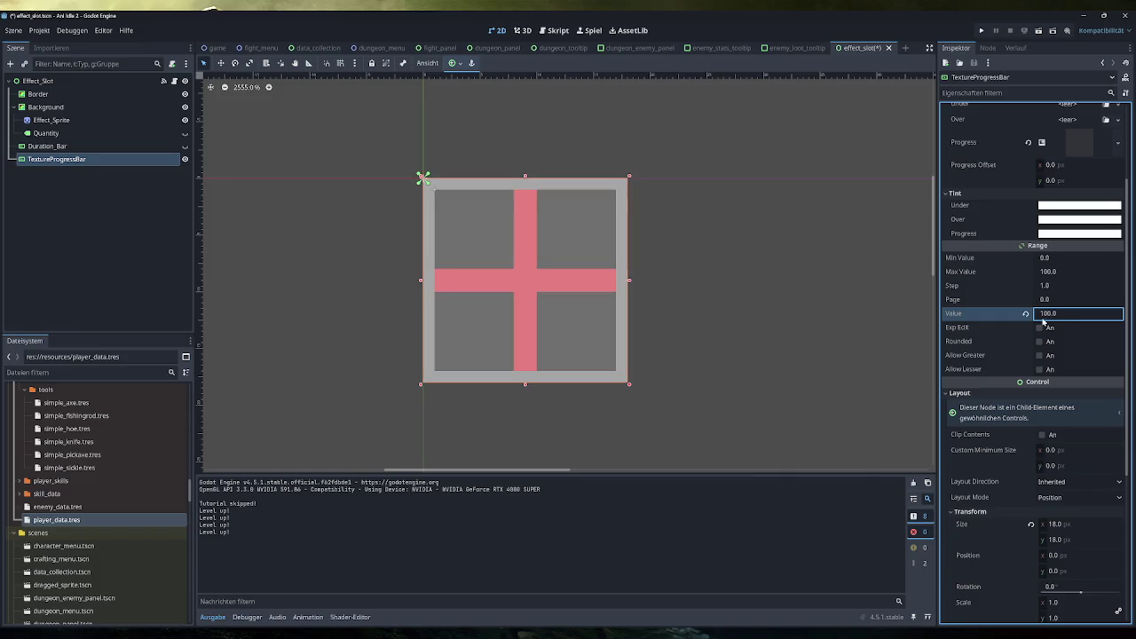
# Drag the value down to preview the radial fill, reset it, and save the Effect_Slot scene
pyautogui.moveTo(1044, 322); pyautogui.dragTo(959, 323)
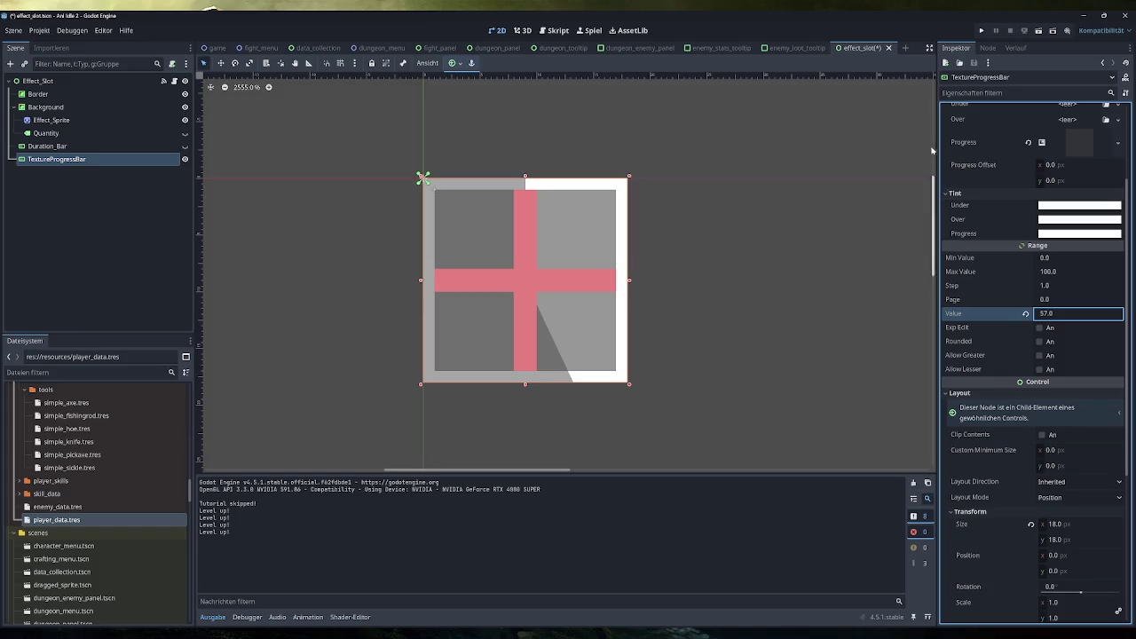
pyautogui.click(1025, 315)
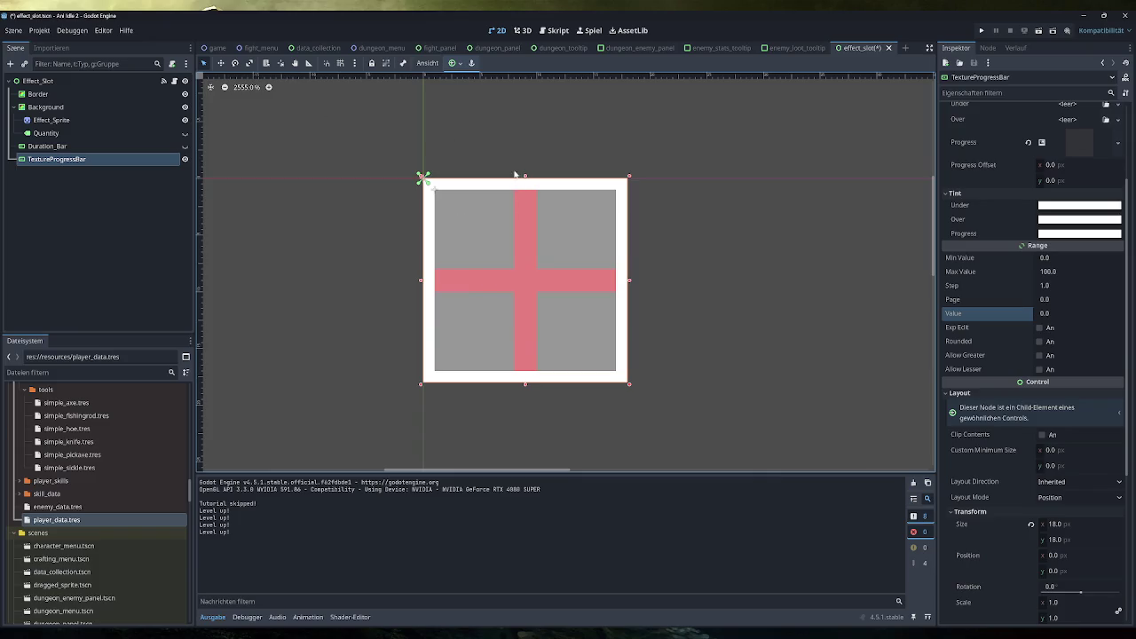
pyautogui.click(382, 212)
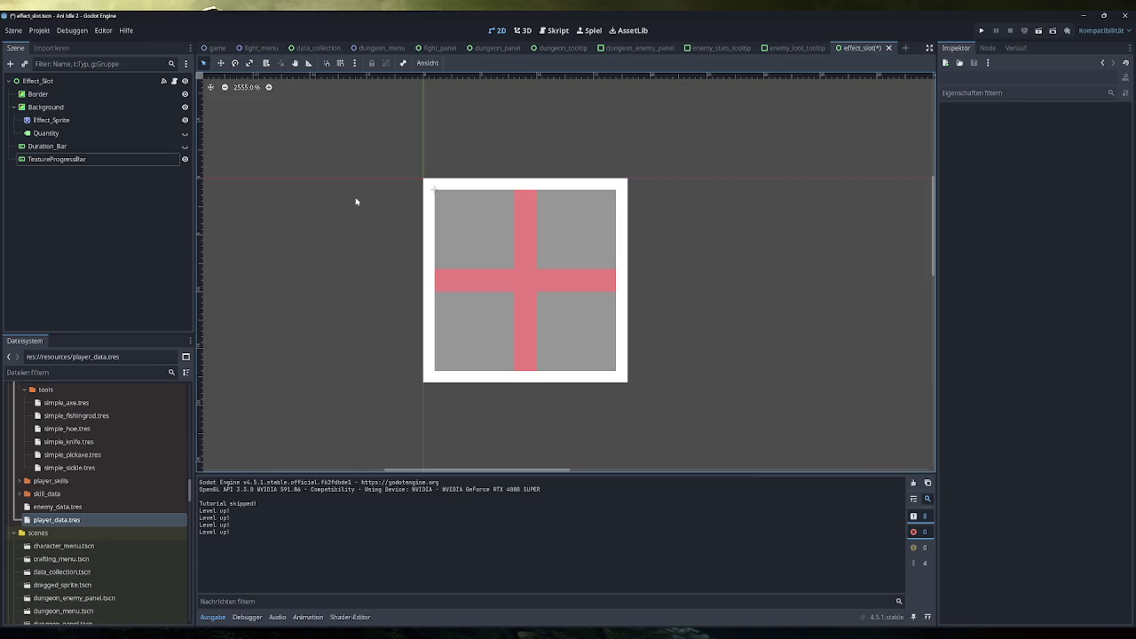
pyautogui.hotkey('ctrl', 's')
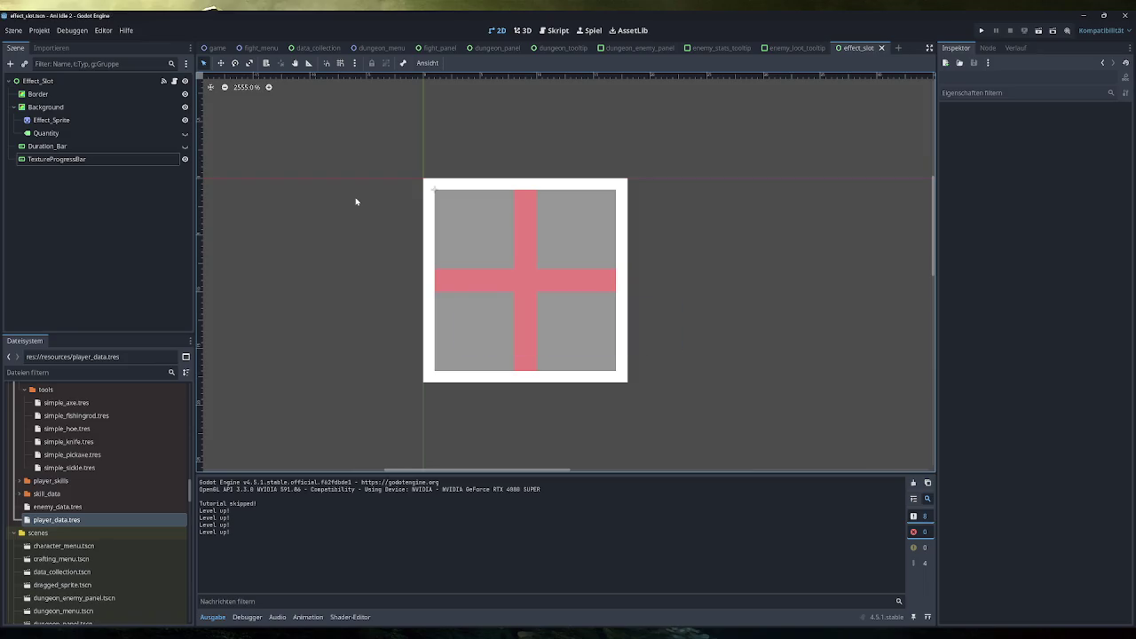
pyautogui.click(555, 30)
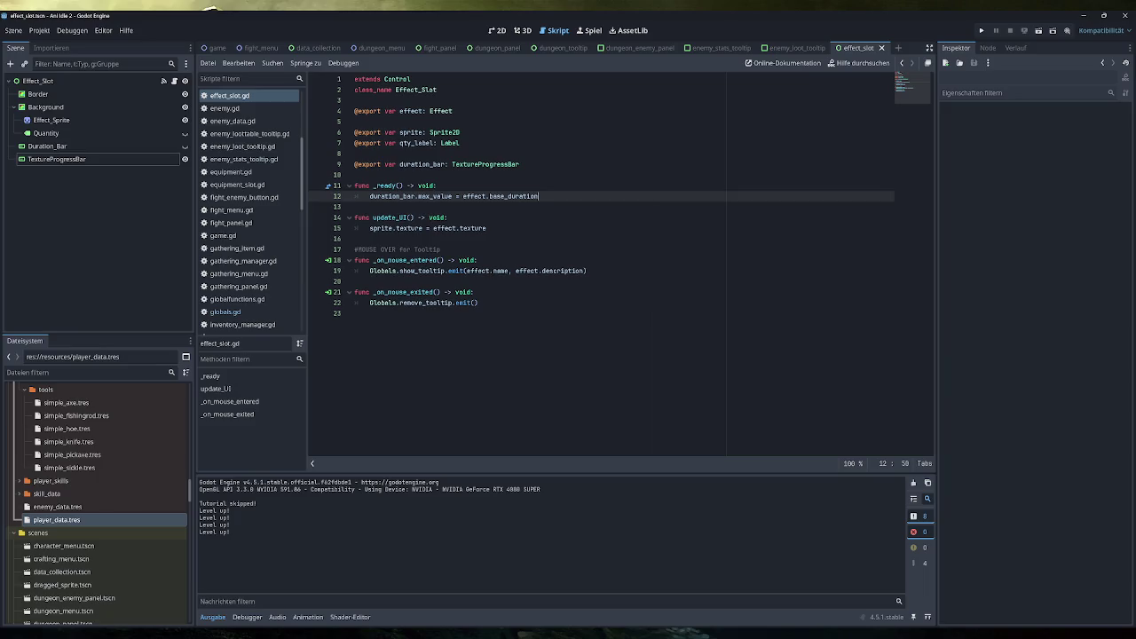
# Open game.gd and scroll down to the (DE-) BUFFS section of _process
pyautogui.moveTo(538, 196); pyautogui.dragTo(369, 196)
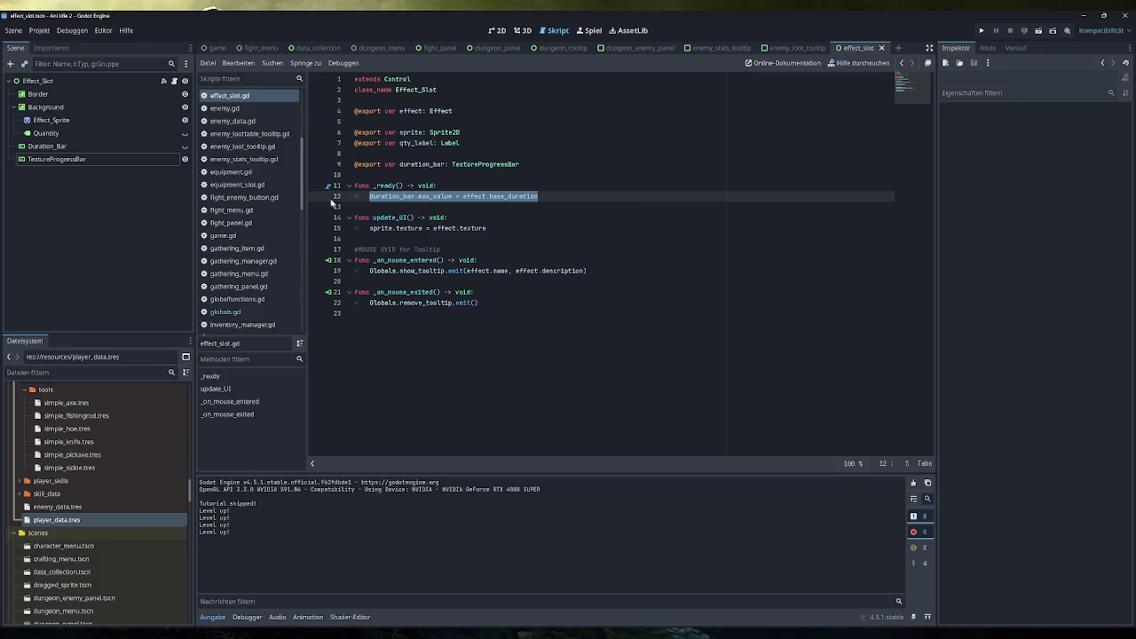
pyautogui.click(254, 236)
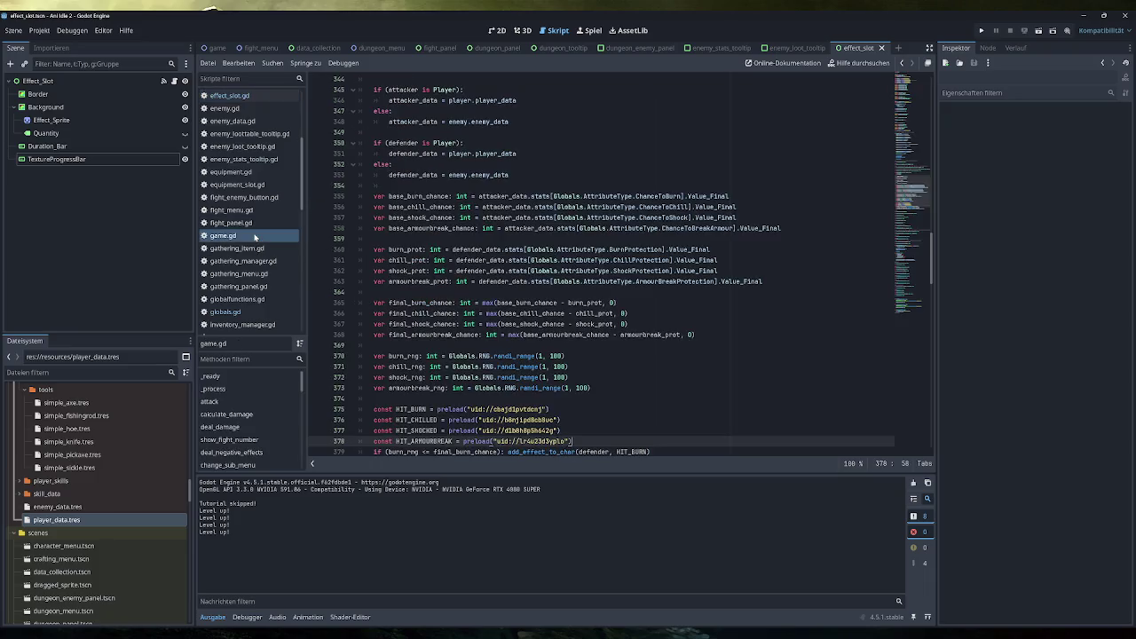
pyautogui.scroll(-10, 604, 267)
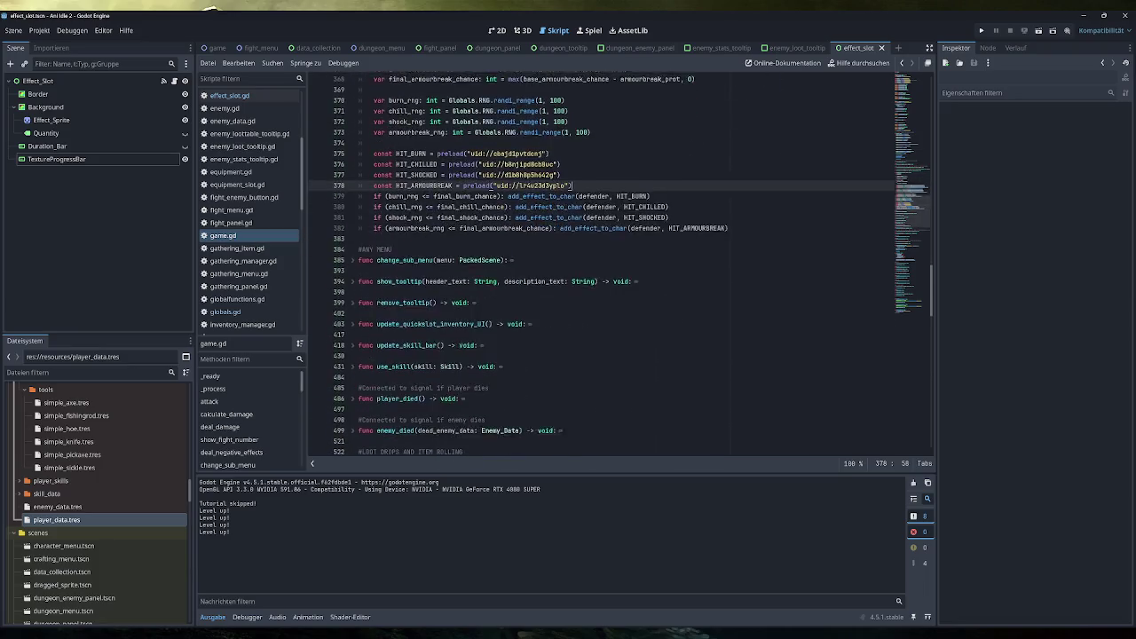
pyautogui.scroll(20, 603, 266)
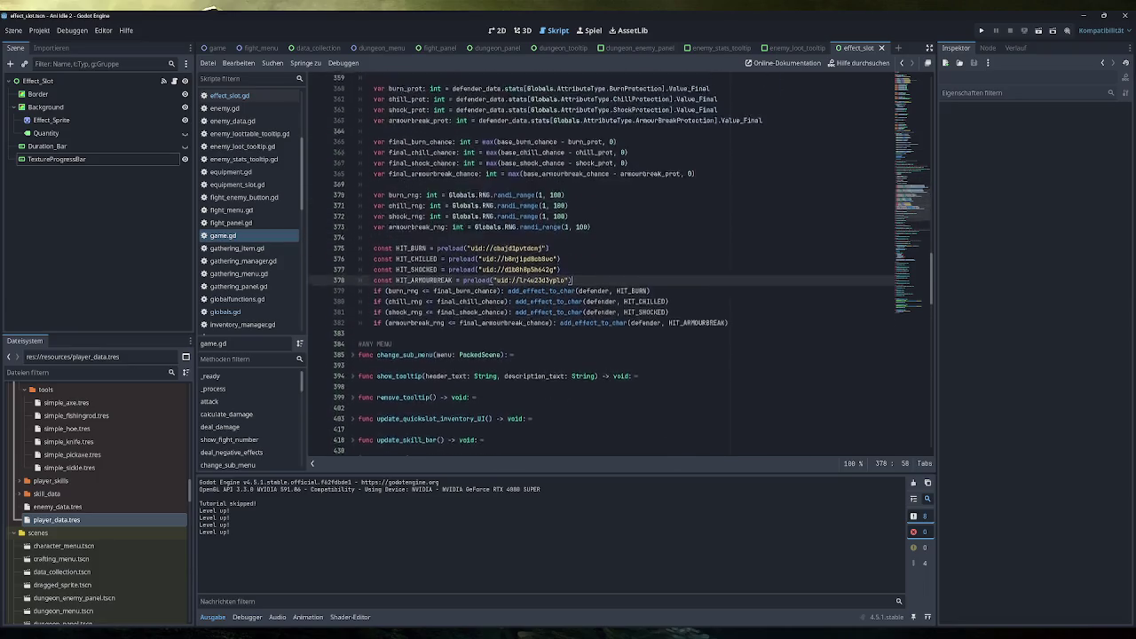
pyautogui.scroll(-13, 604, 266)
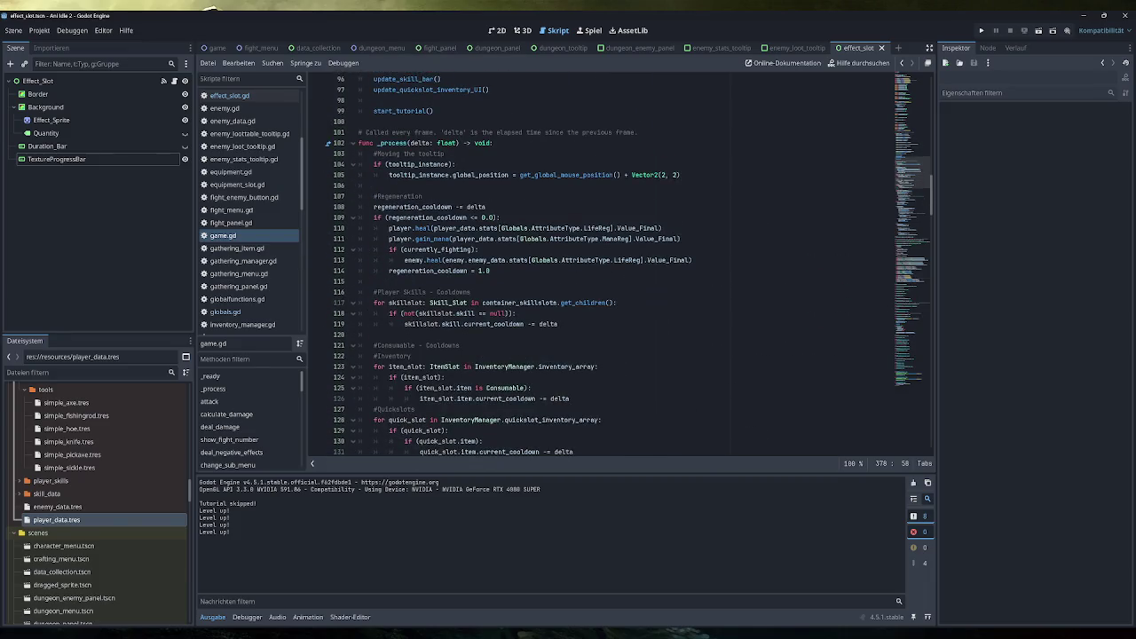
pyautogui.scroll(-6, 604, 266)
pyautogui.scroll(-3, 604, 266)
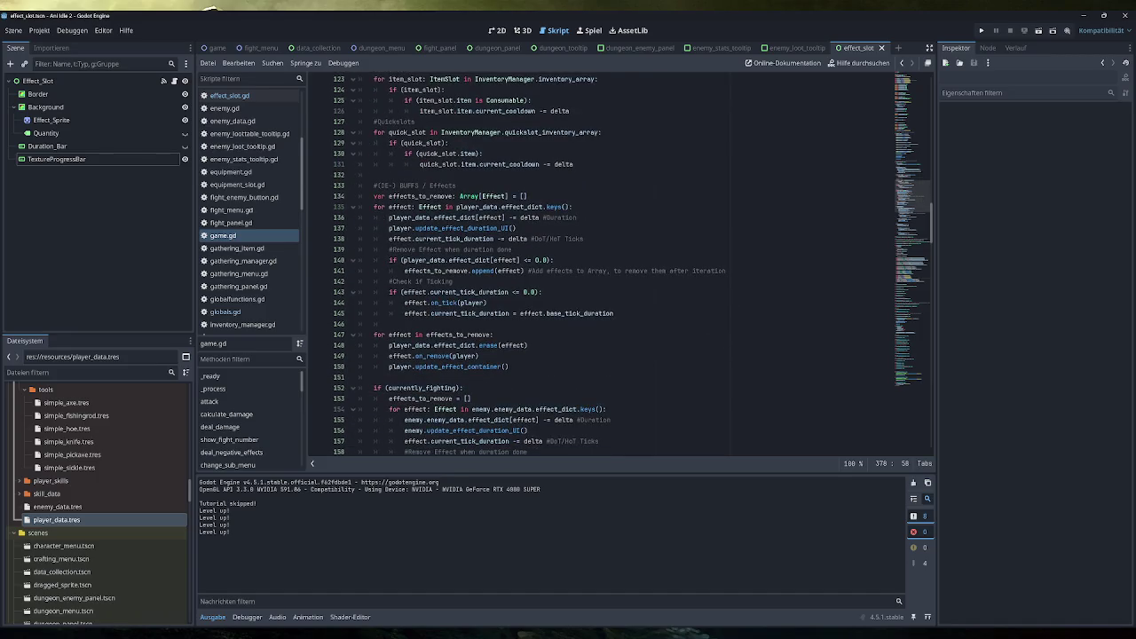
# Read through the effect-duration countdown loop and select the hit_burn effect resource
pyautogui.moveTo(483, 270)
pyautogui.moveTo(484, 314)
pyautogui.moveTo(591, 313)
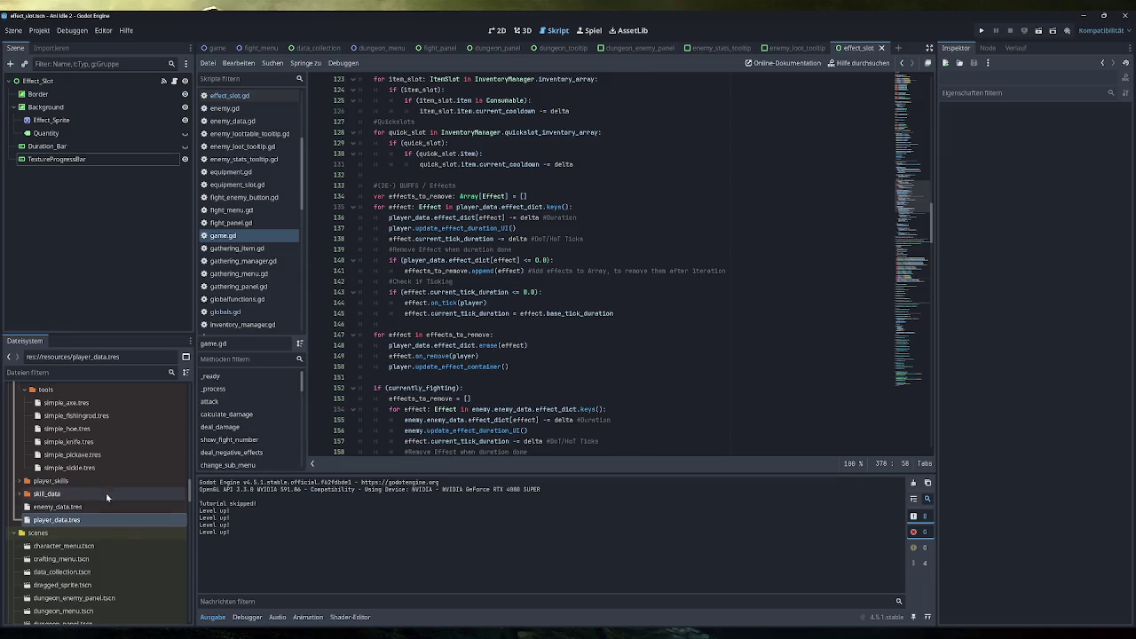
pyautogui.scroll(5, 102, 512)
pyautogui.scroll(8, 102, 513)
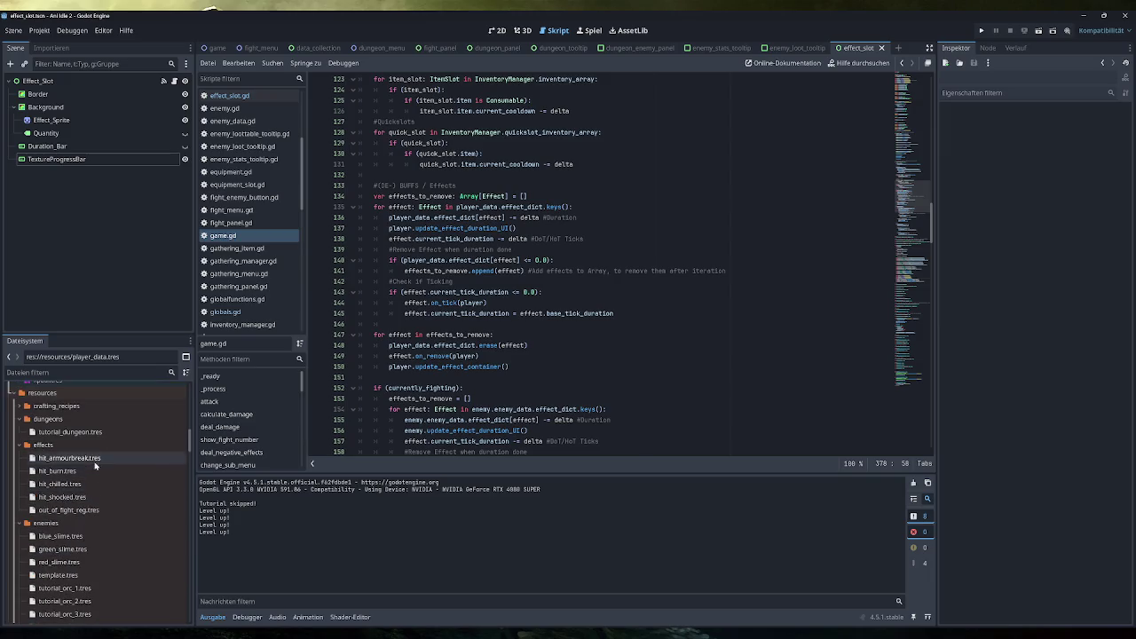
pyautogui.click(89, 471)
# Check hit_burn's properties, review the countdown on lines 136-137, and jump to update_effect_duration_UI
pyautogui.click(1077, 213)
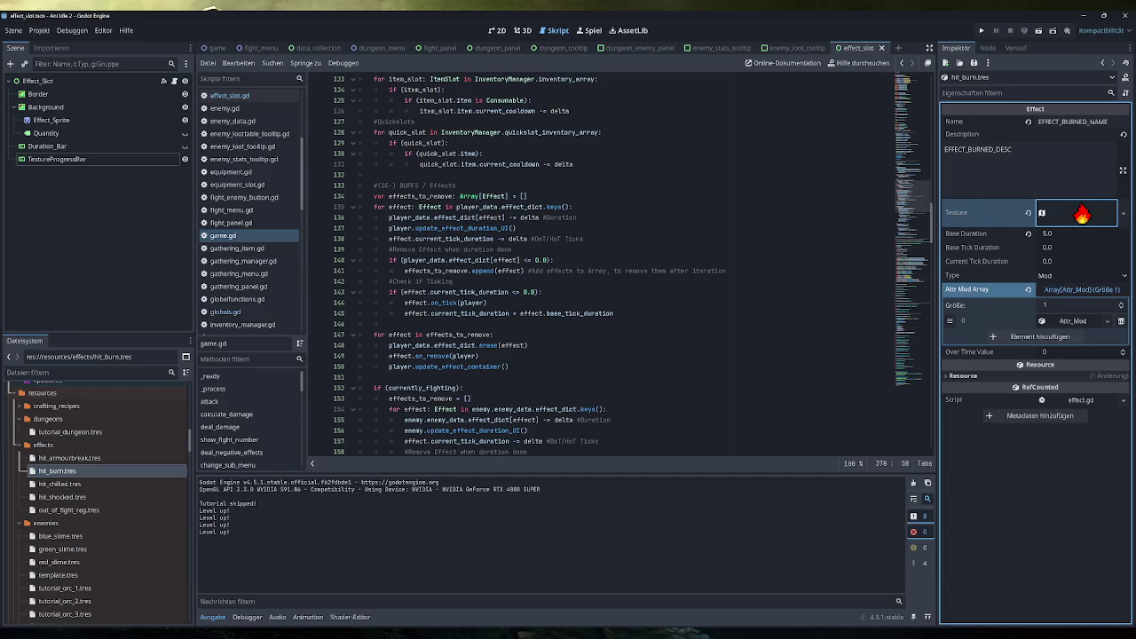
pyautogui.moveTo(529, 217)
pyautogui.moveTo(577, 218); pyautogui.dragTo(388, 217)
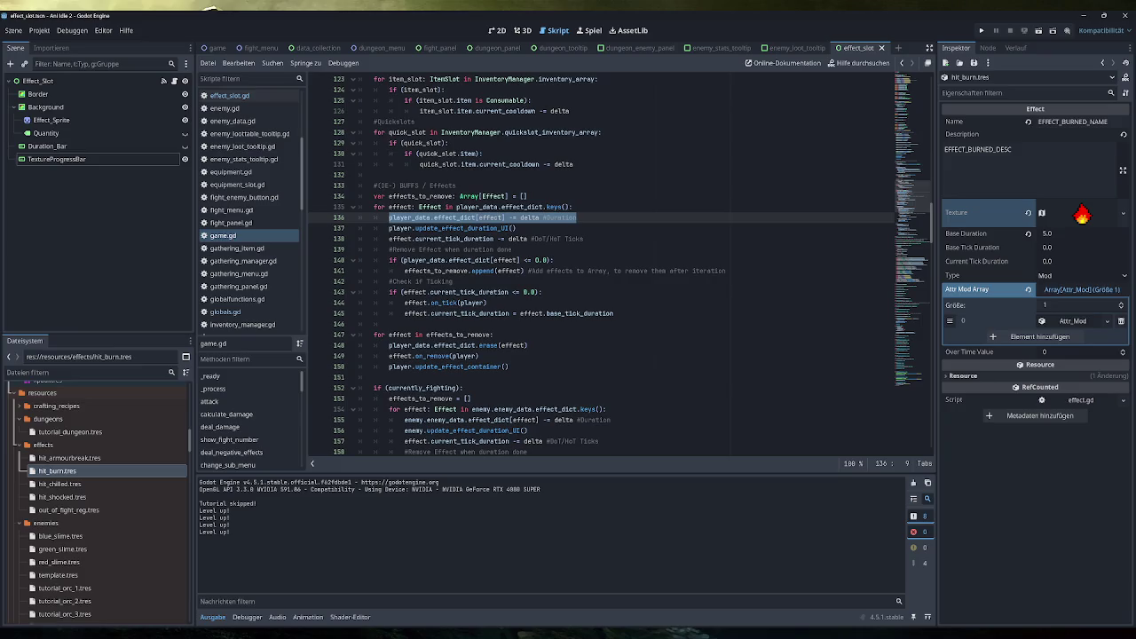
pyautogui.moveTo(515, 228); pyautogui.dragTo(388, 228)
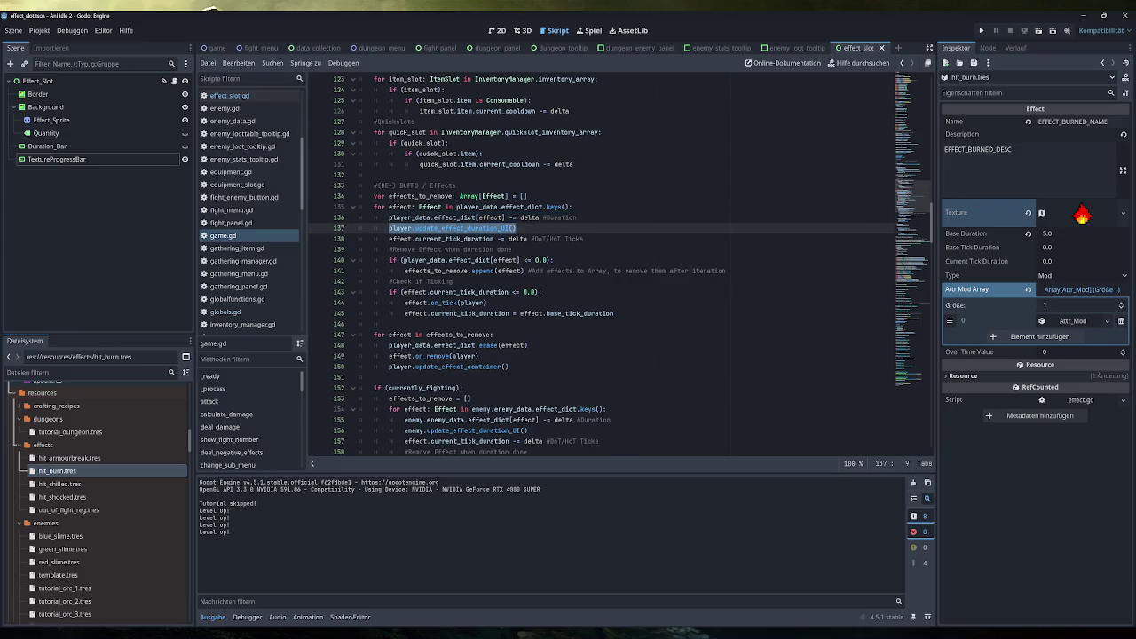
pyautogui.keyDown('ctrl'); pyautogui.click(462, 228); pyautogui.keyUp('ctrl')
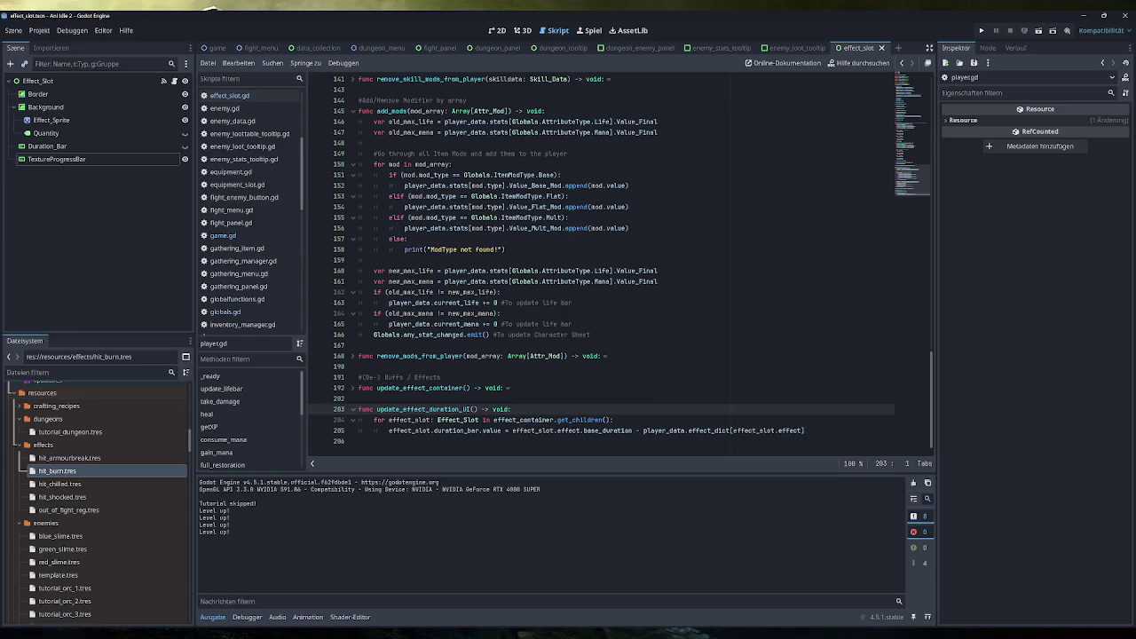
pyautogui.moveTo(626, 430)
pyautogui.doubleClick(709, 430)
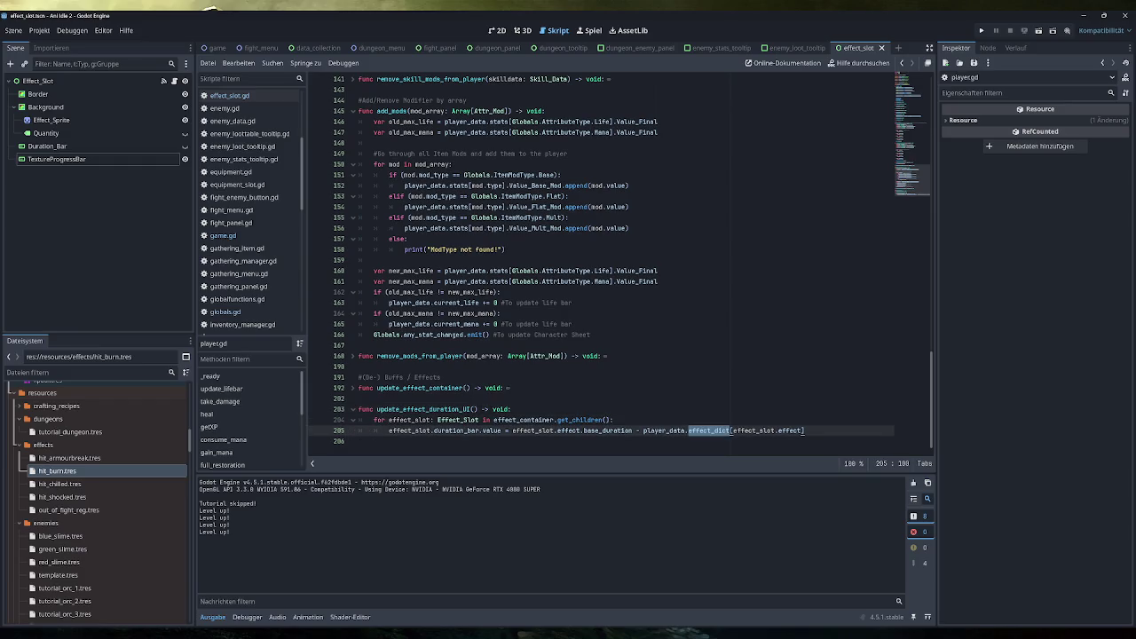
pyautogui.moveTo(643, 430); pyautogui.dragTo(730, 430)
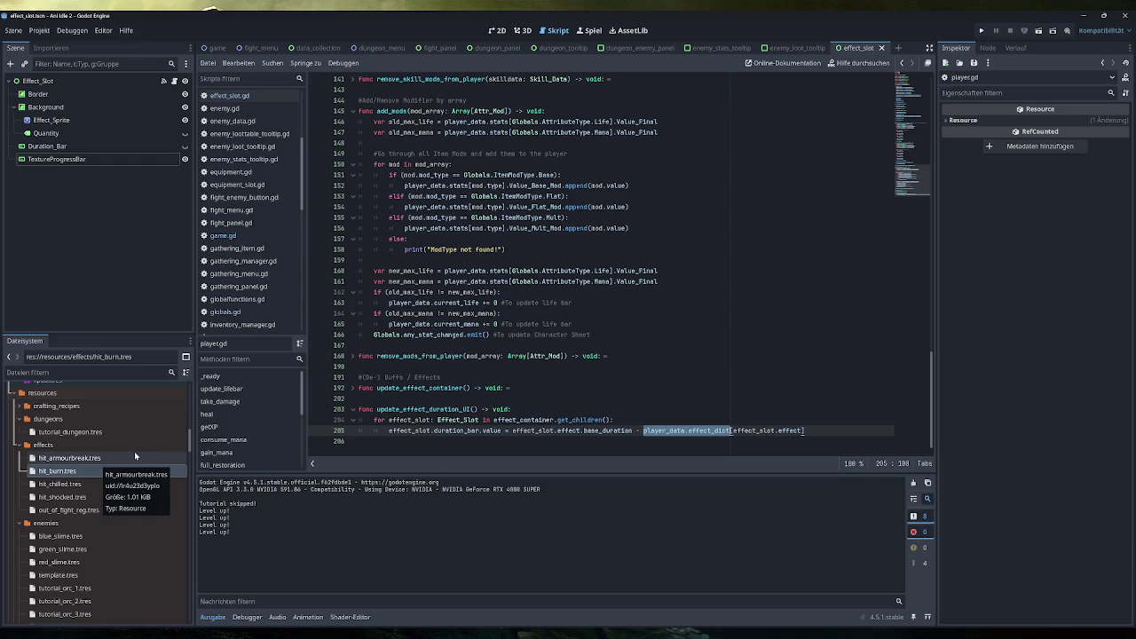
pyautogui.click(919, 111)
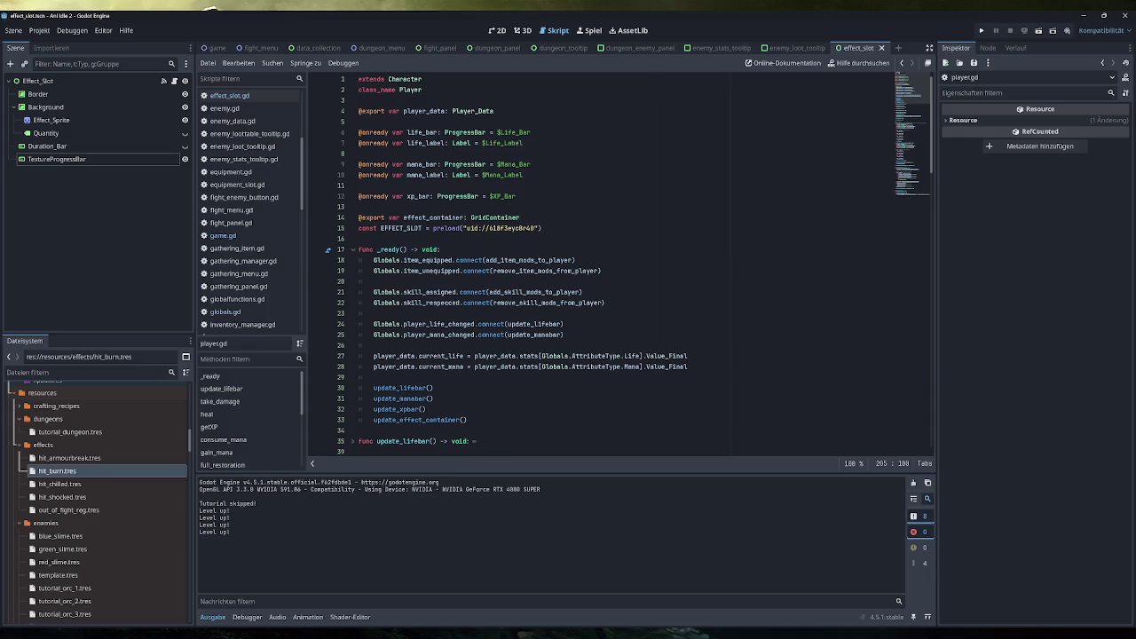
pyautogui.scroll(-20, 621, 266)
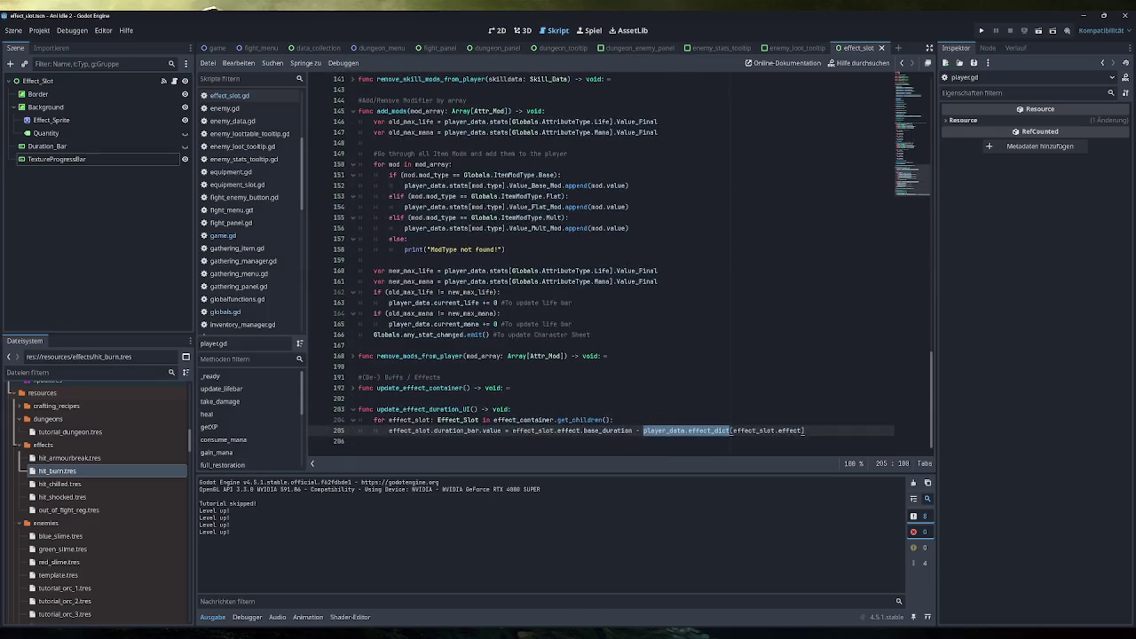
pyautogui.scroll(-6, 252, 288)
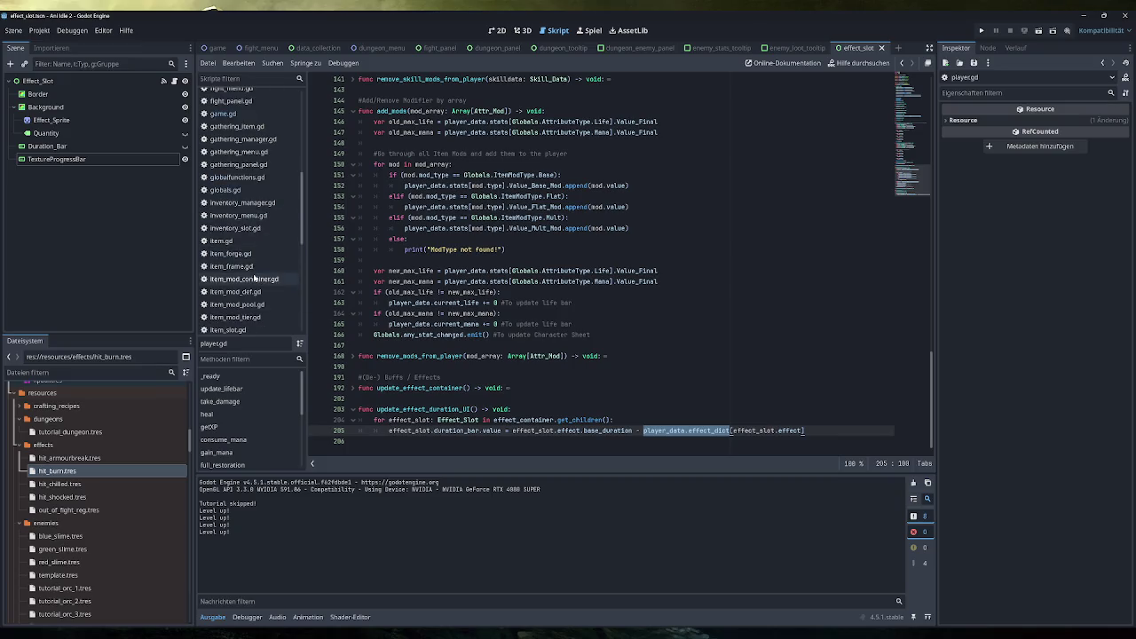
pyautogui.click(241, 310)
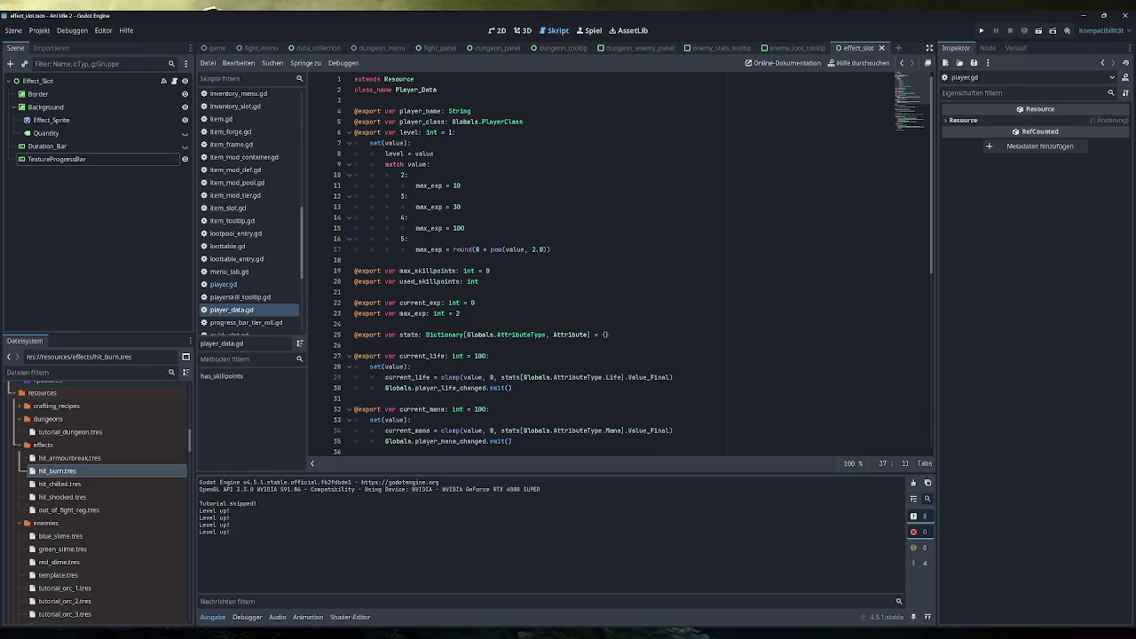
# Check effect_dict's declaration on line 48 of player_data.gd, then return to game.gd's countdown loop
pyautogui.scroll(-10, 621, 267)
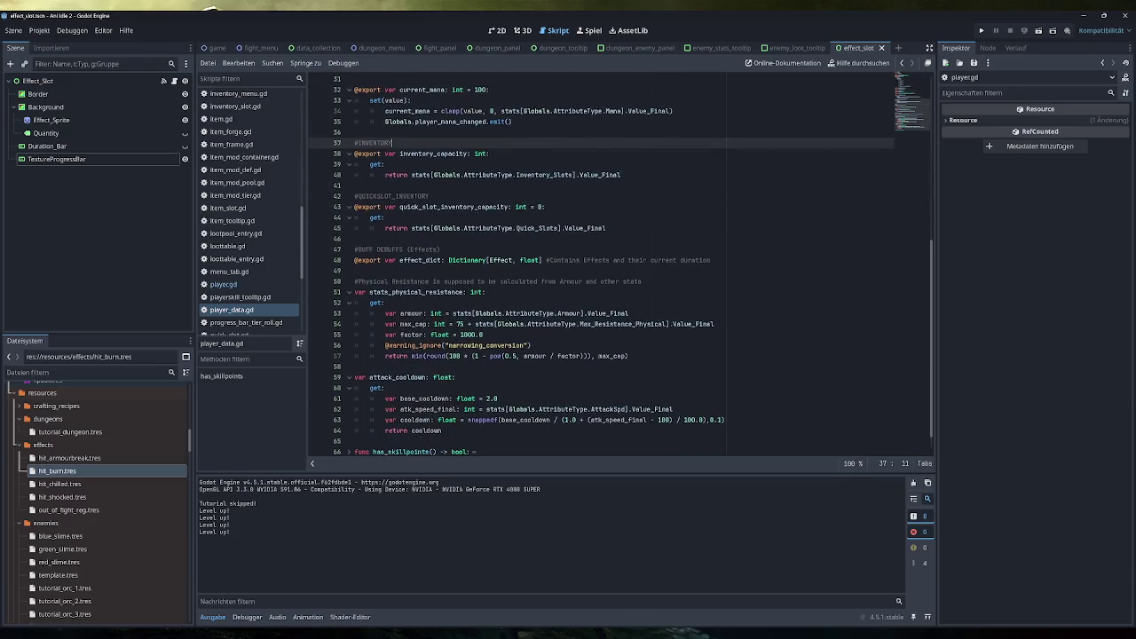
pyautogui.scroll(3, 621, 267)
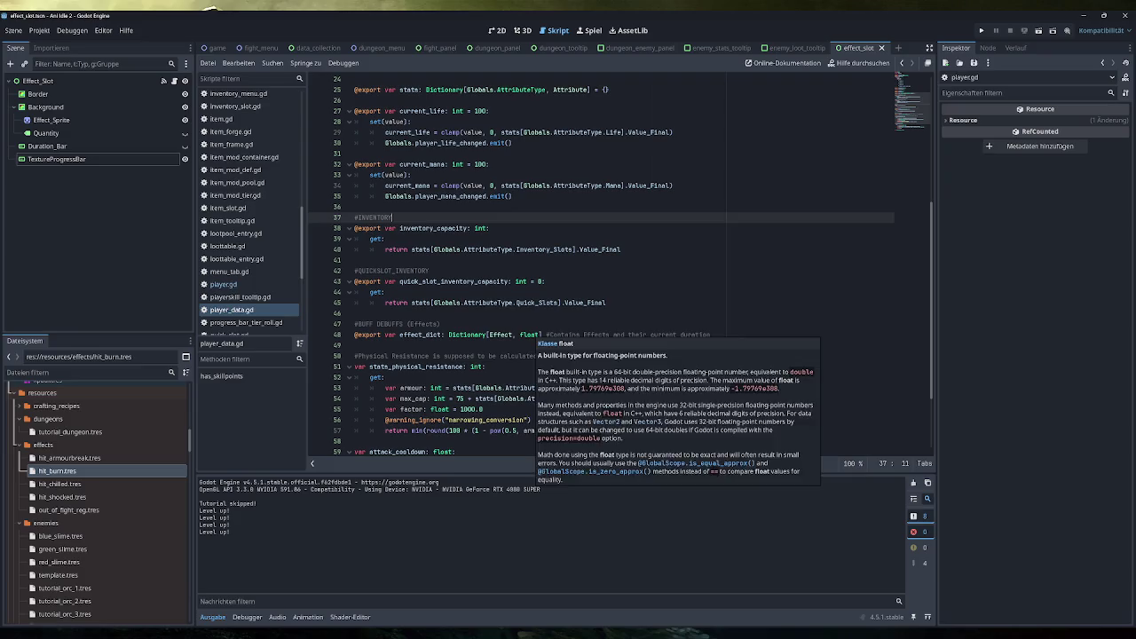
pyautogui.moveTo(710, 335); pyautogui.dragTo(642, 335)
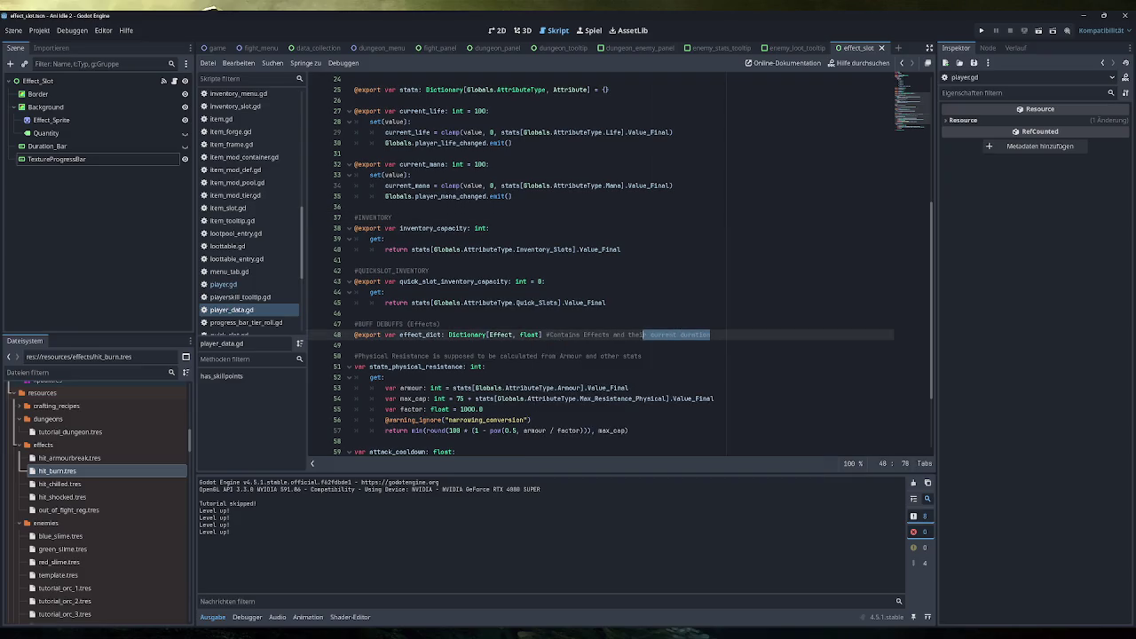
pyautogui.scroll(5, 241, 250)
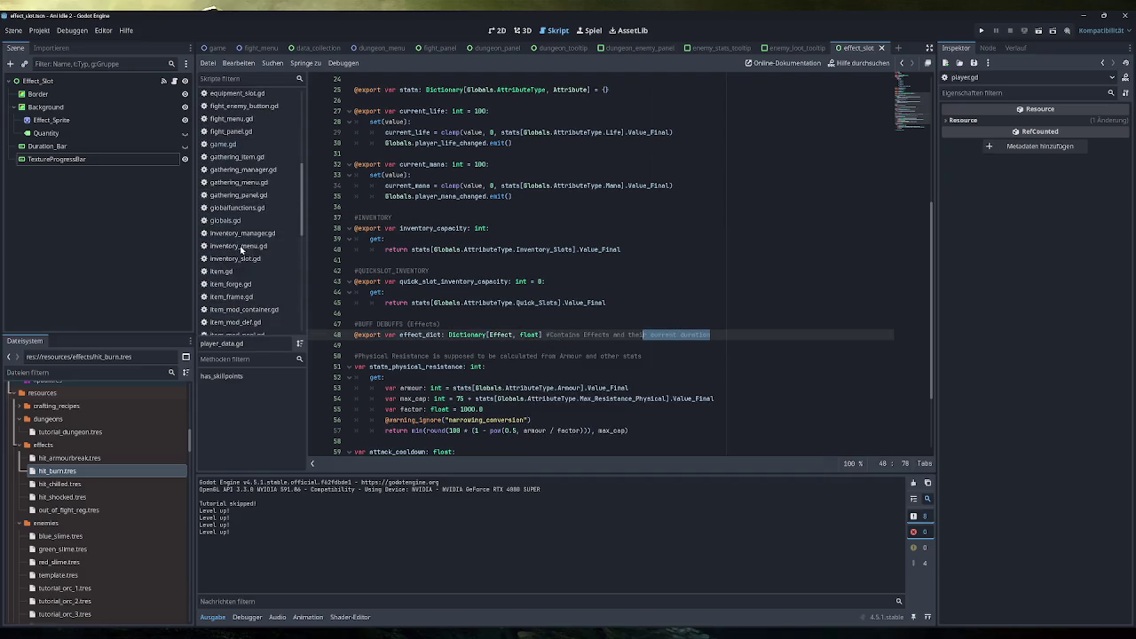
pyautogui.click(223, 143)
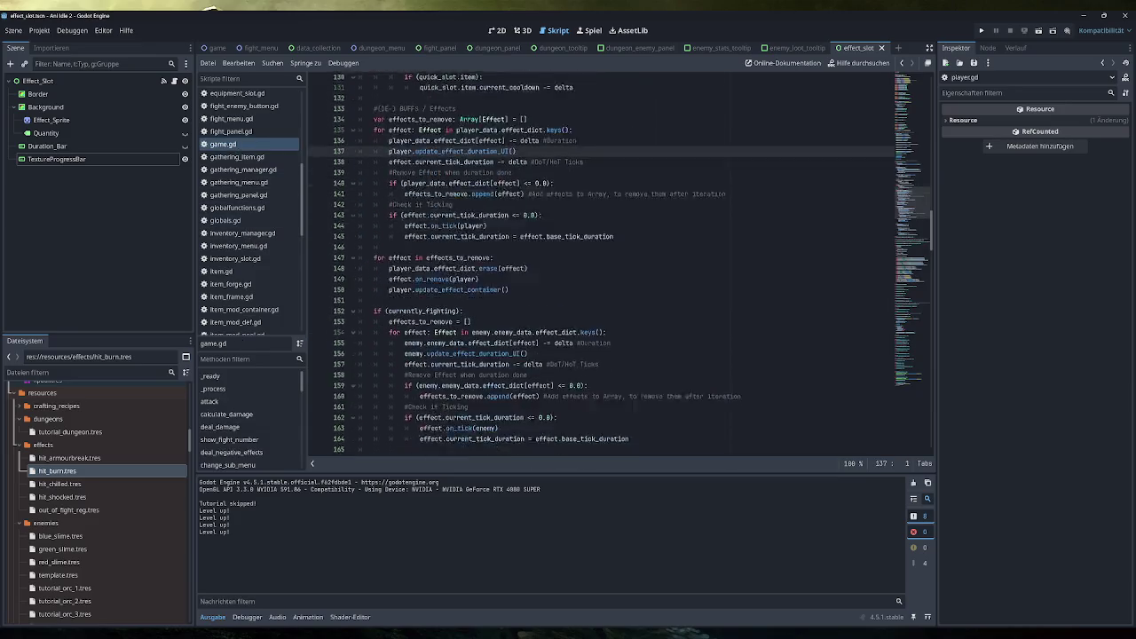
pyautogui.scroll(-3, 602, 267)
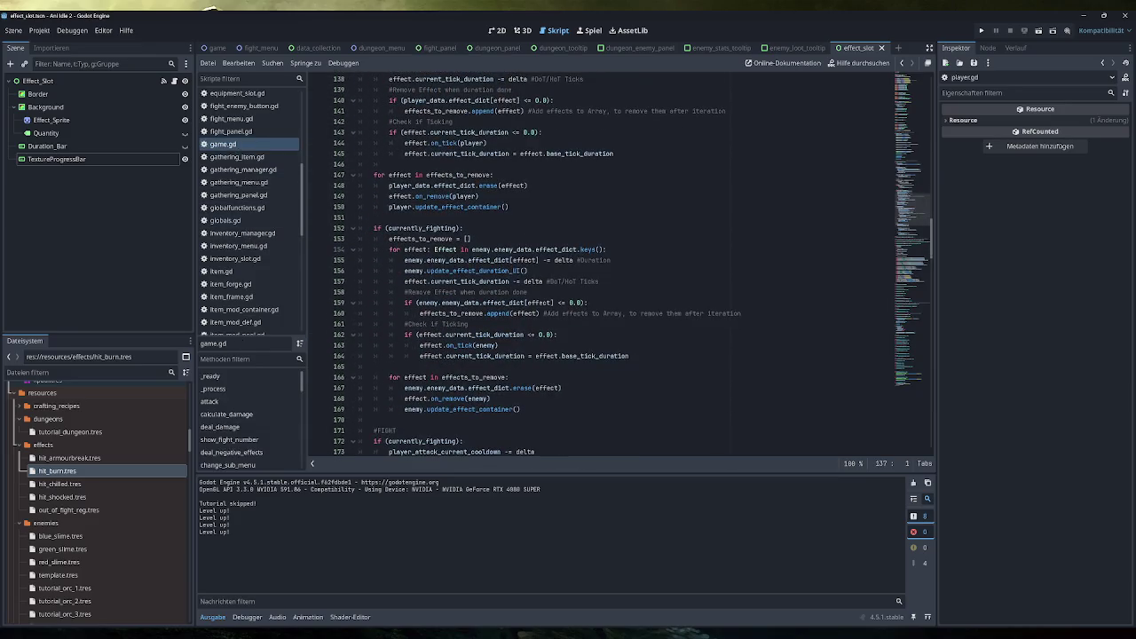
pyautogui.scroll(5, 601, 267)
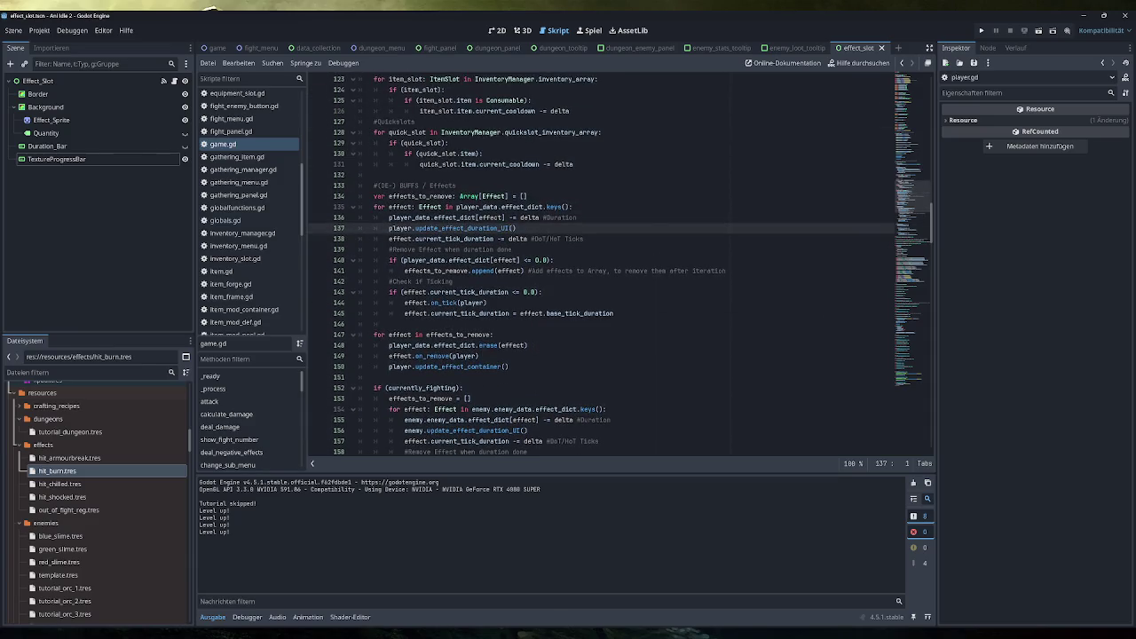
# Delete 'effect_slot.effect.base_duration - ' from line 205 of player.gd and run the project
pyautogui.click(468, 229)
pyautogui.keyDown('ctrl'); pyautogui.click(468, 228); pyautogui.keyUp('ctrl')
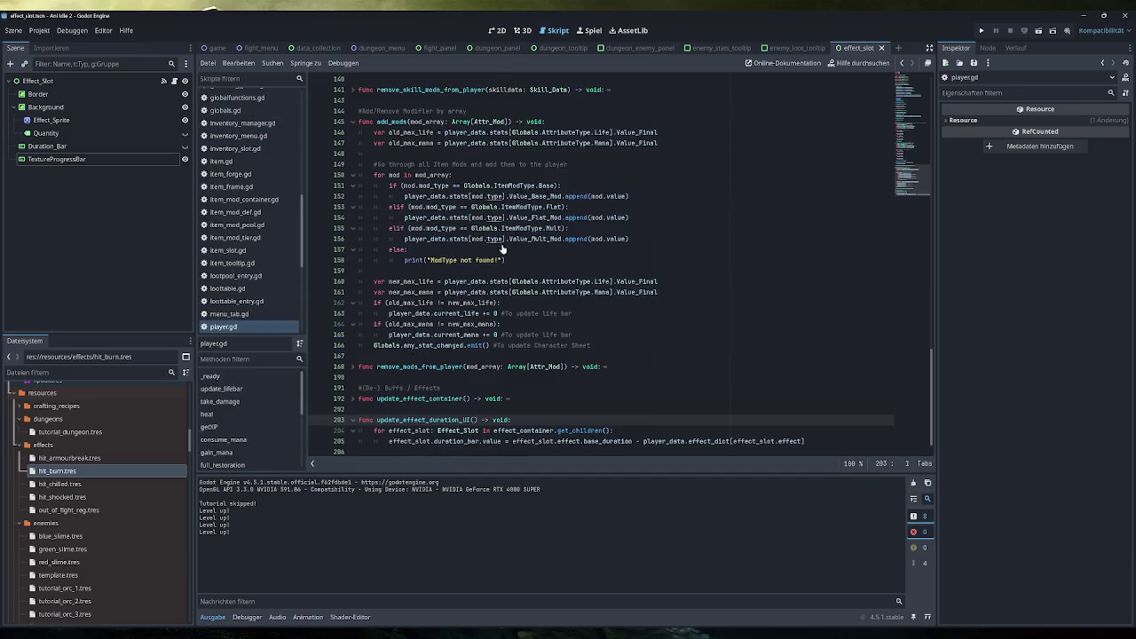
pyautogui.moveTo(804, 441); pyautogui.dragTo(642, 441)
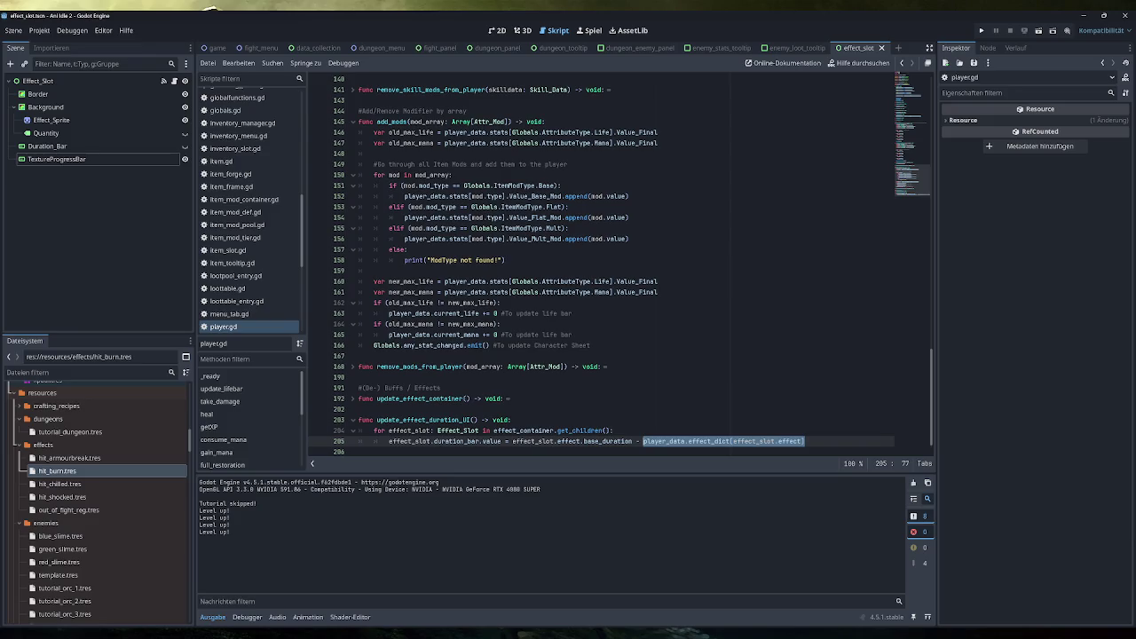
pyautogui.moveTo(642, 441); pyautogui.dragTo(512, 441)
pyautogui.press('BackSpace')
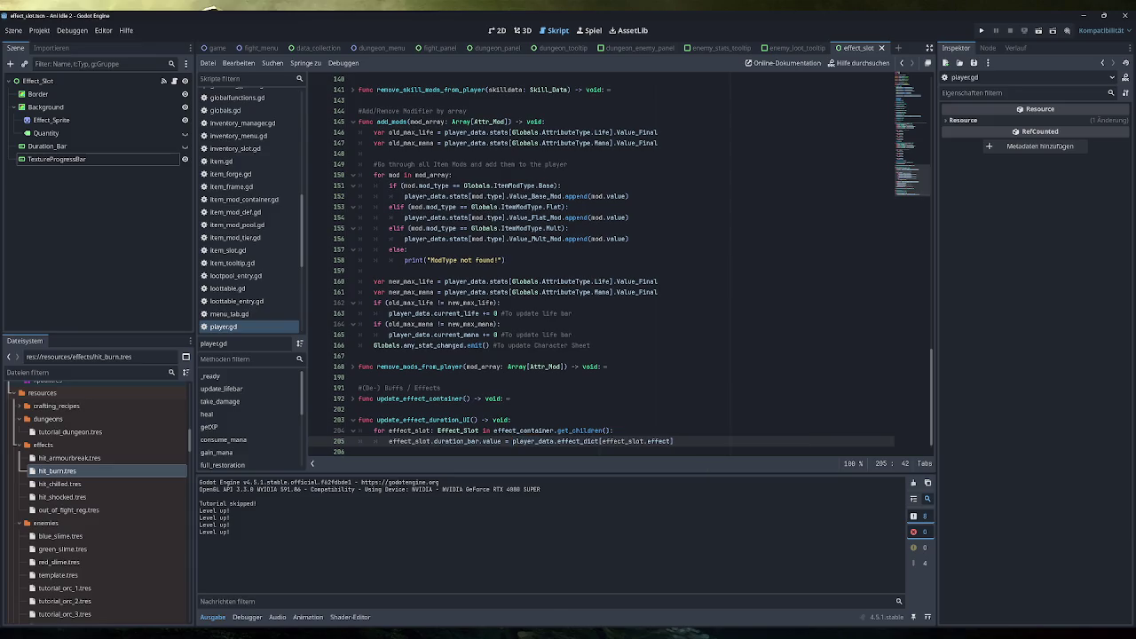
pyautogui.press('End')
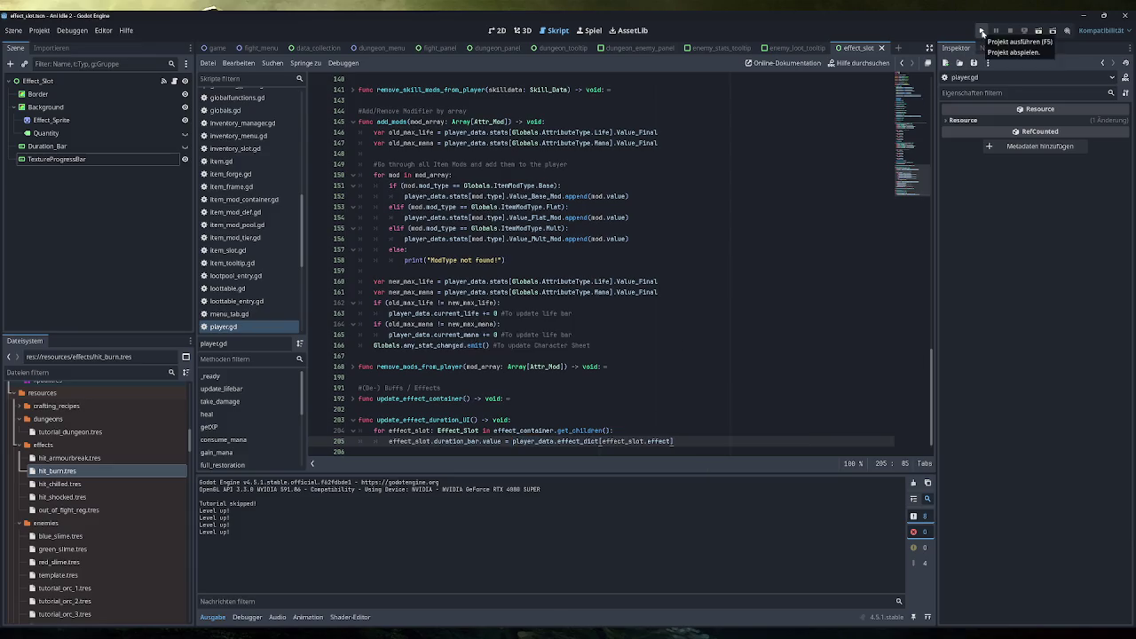
pyautogui.click(982, 31)
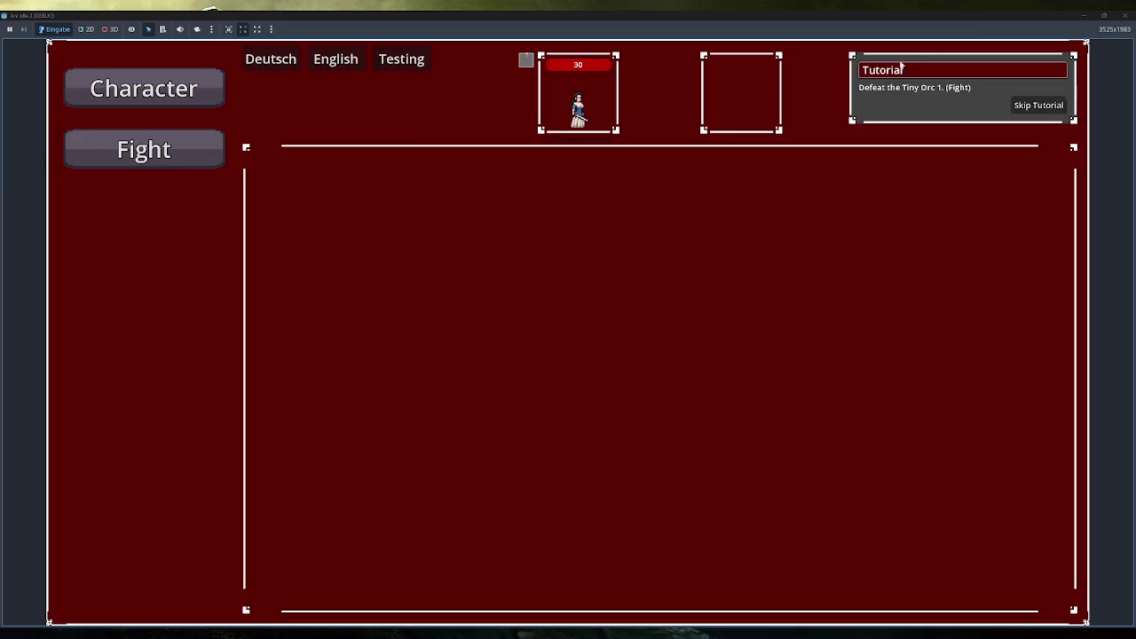
# Skip the tutorial and equip the staff, helmet and chestplate from the inventory
pyautogui.moveTo(529, 68)
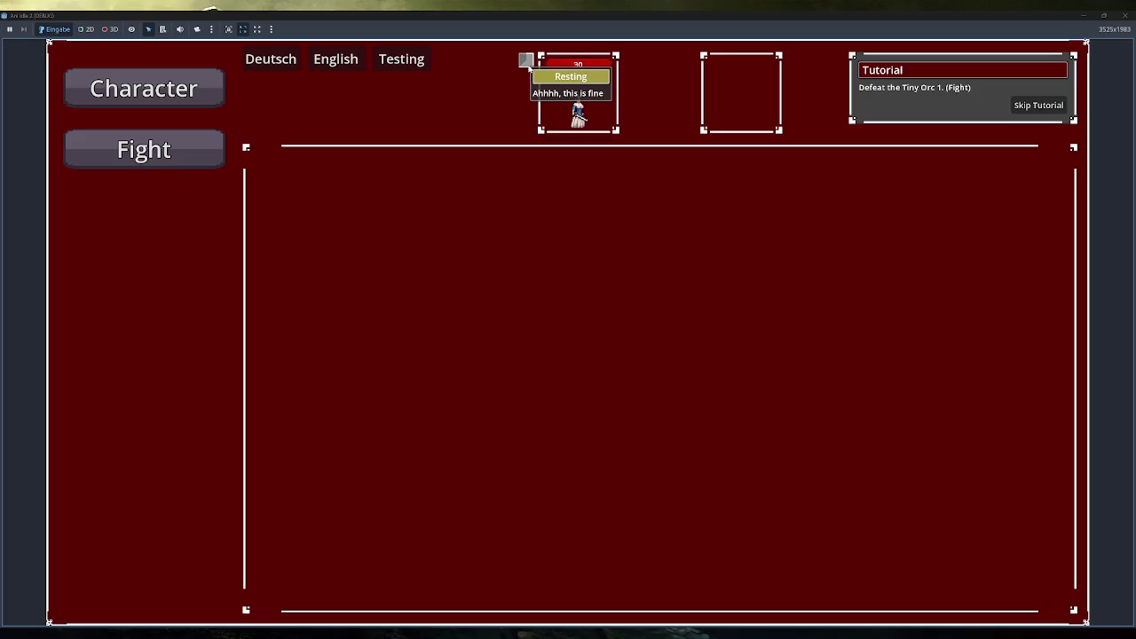
pyautogui.click(1021, 105)
pyautogui.click(217, 271)
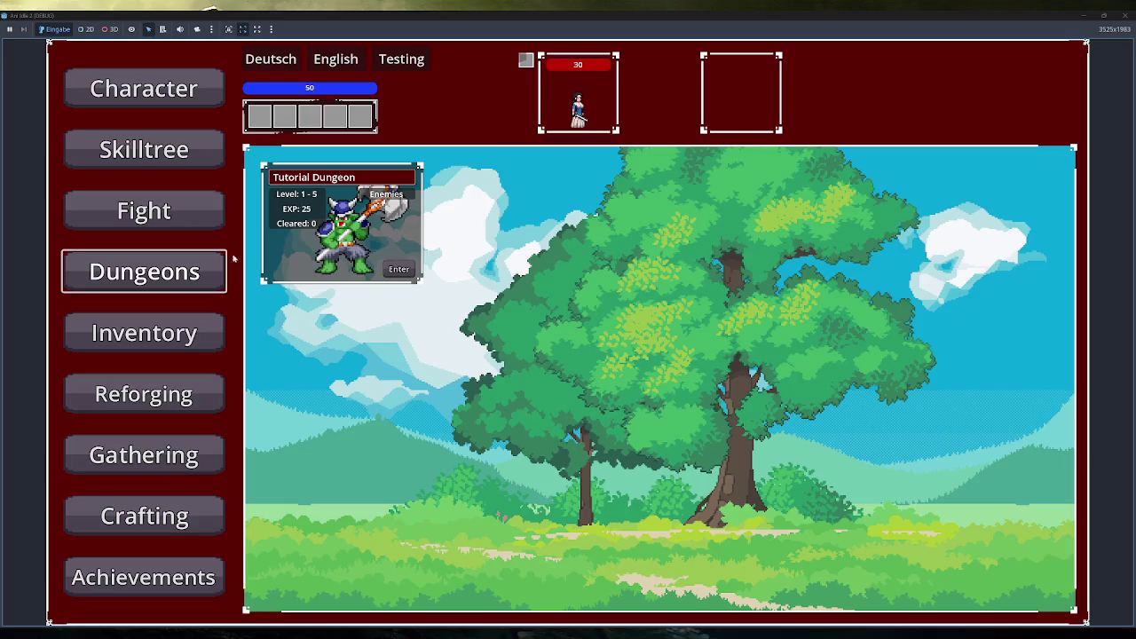
pyautogui.click(188, 336)
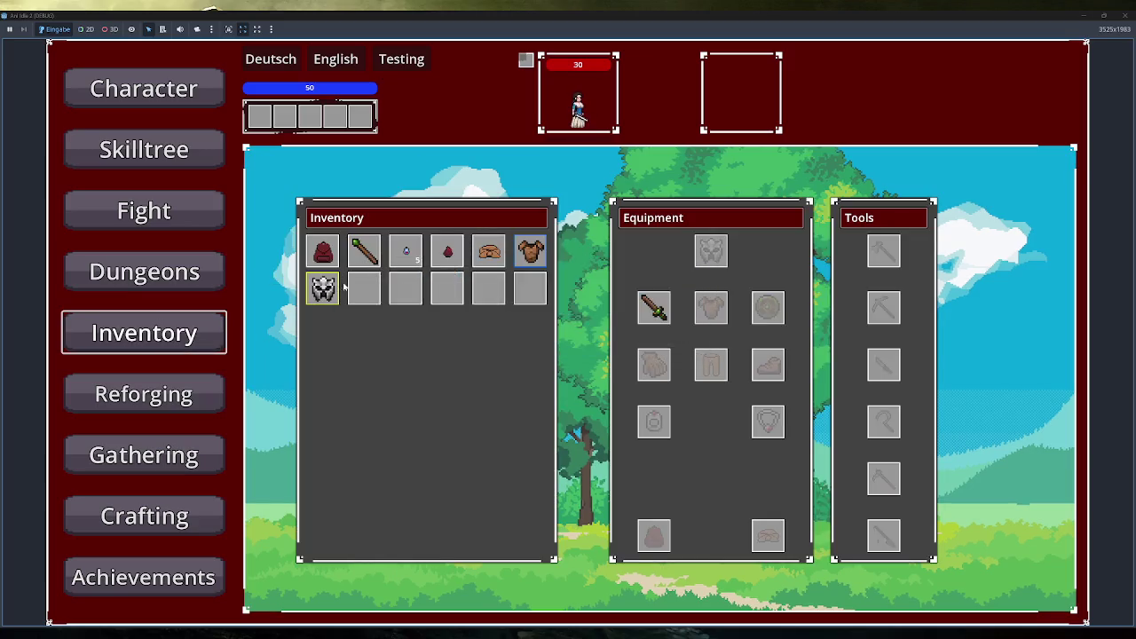
pyautogui.doubleClick(364, 251)
pyautogui.doubleClick(322, 288)
pyautogui.doubleClick(529, 252)
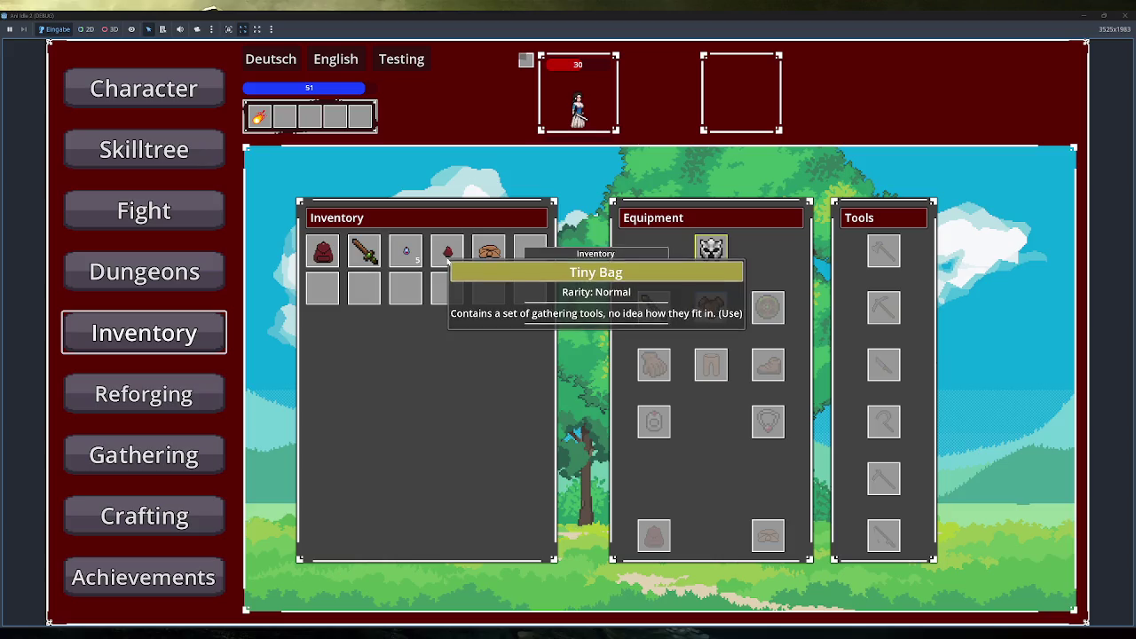
# Spend a skill point on the centre skill-tree node and start a fight against Tiny Orc 2
pyautogui.click(144, 150)
pyautogui.click(649, 380)
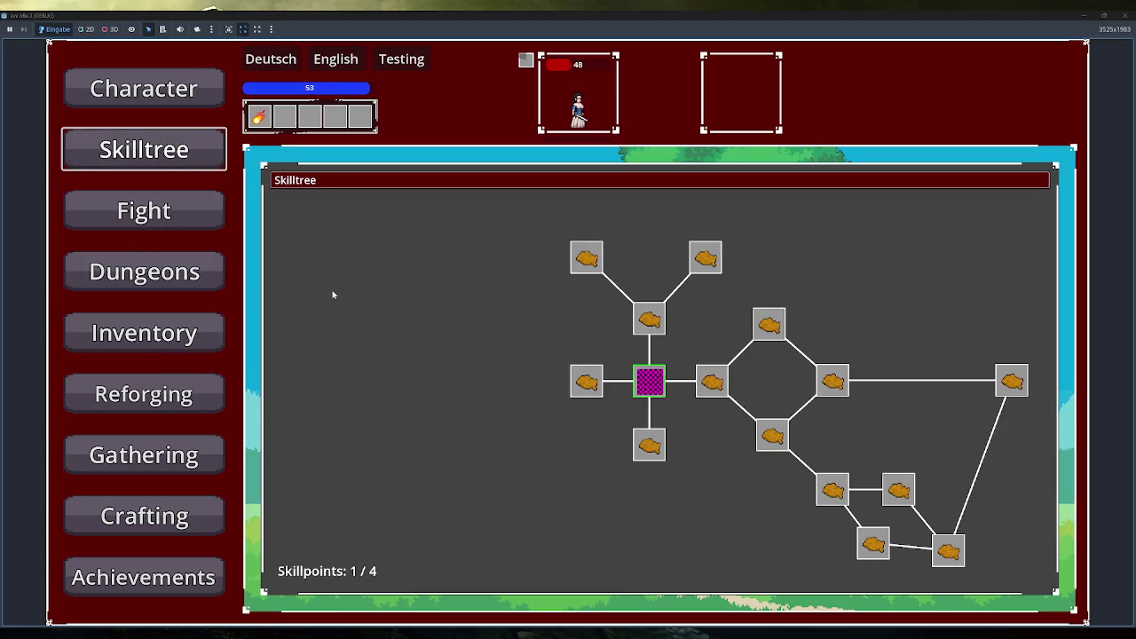
pyautogui.click(191, 213)
pyautogui.click(569, 331)
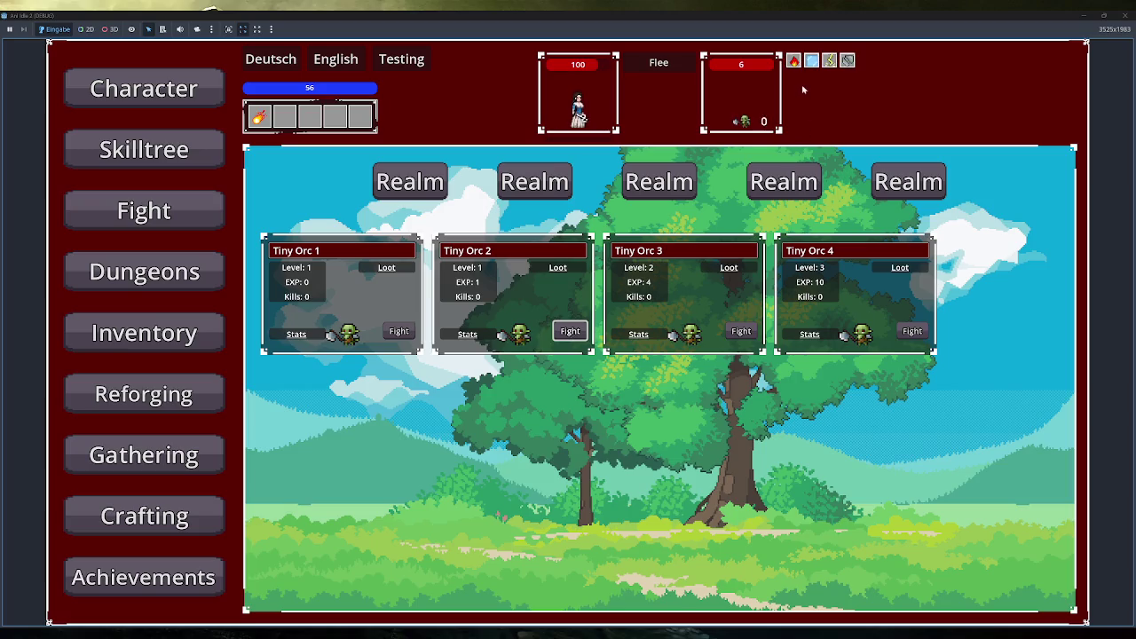
# Use the Tiny Bag in the inventory to receive the gathering tools during the fight
pyautogui.moveTo(848, 62)
pyautogui.moveTo(795, 67)
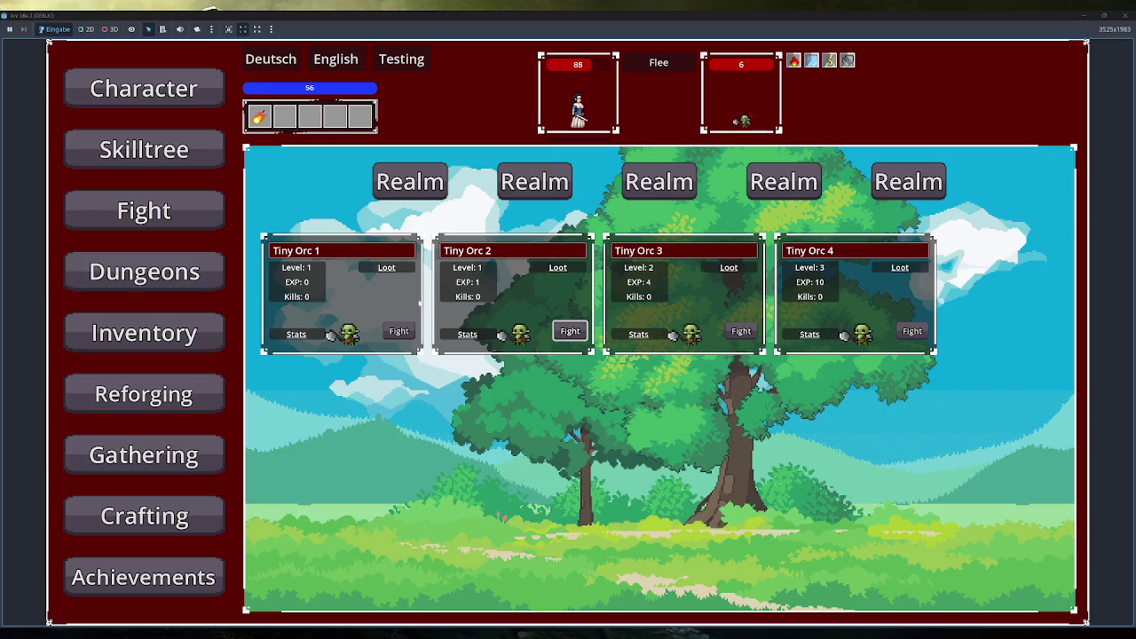
pyautogui.click(205, 331)
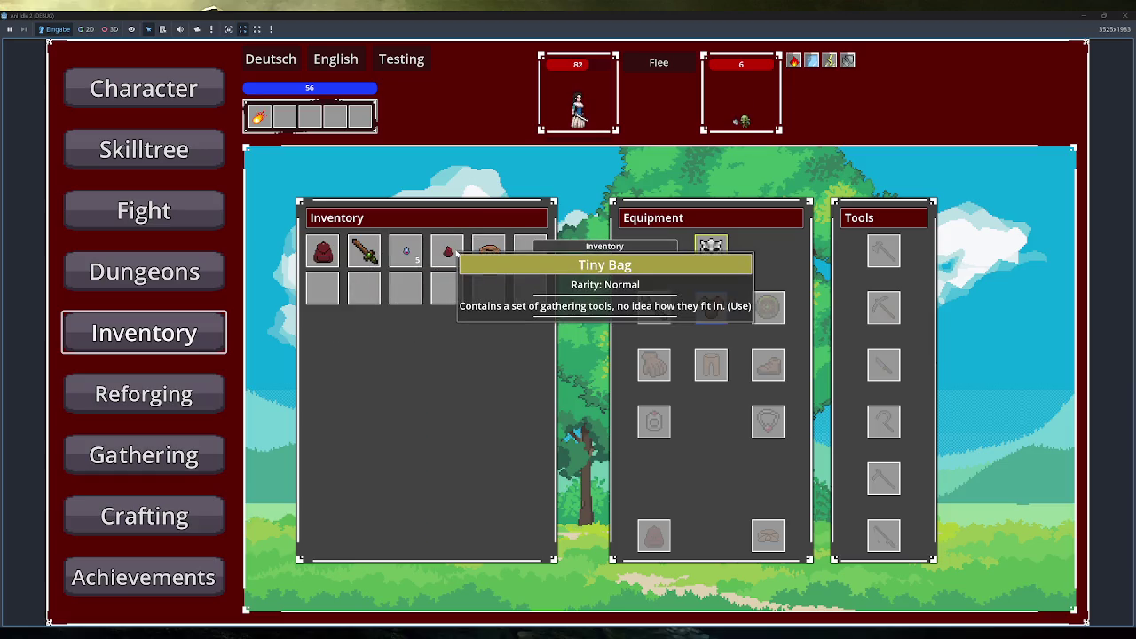
pyautogui.moveTo(491, 268)
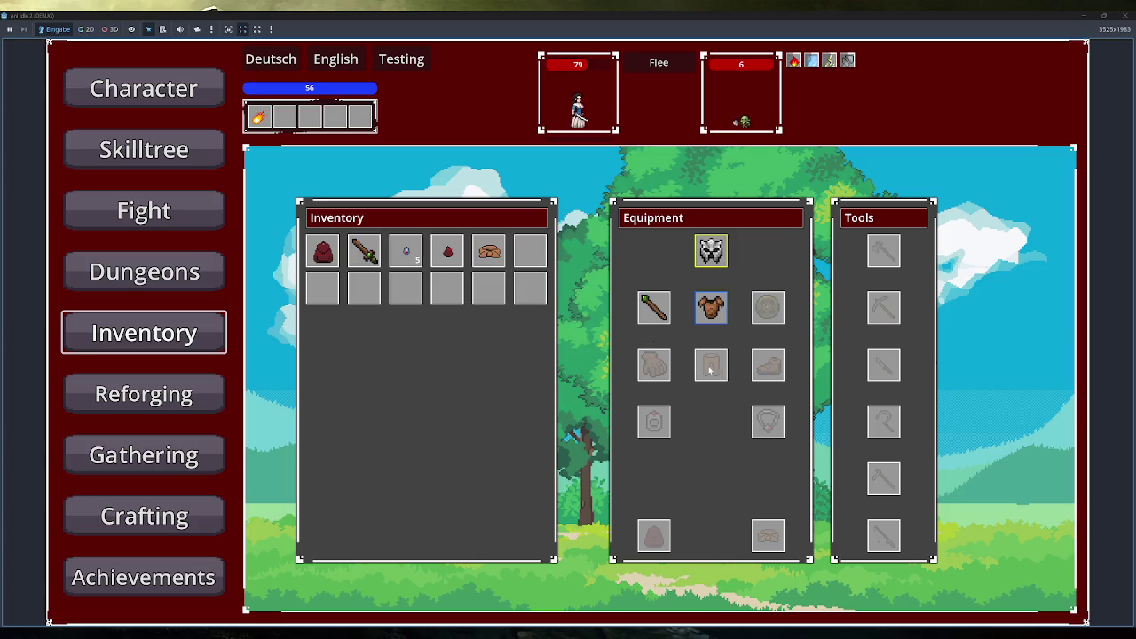
pyautogui.click(448, 251)
pyautogui.moveTo(894, 254)
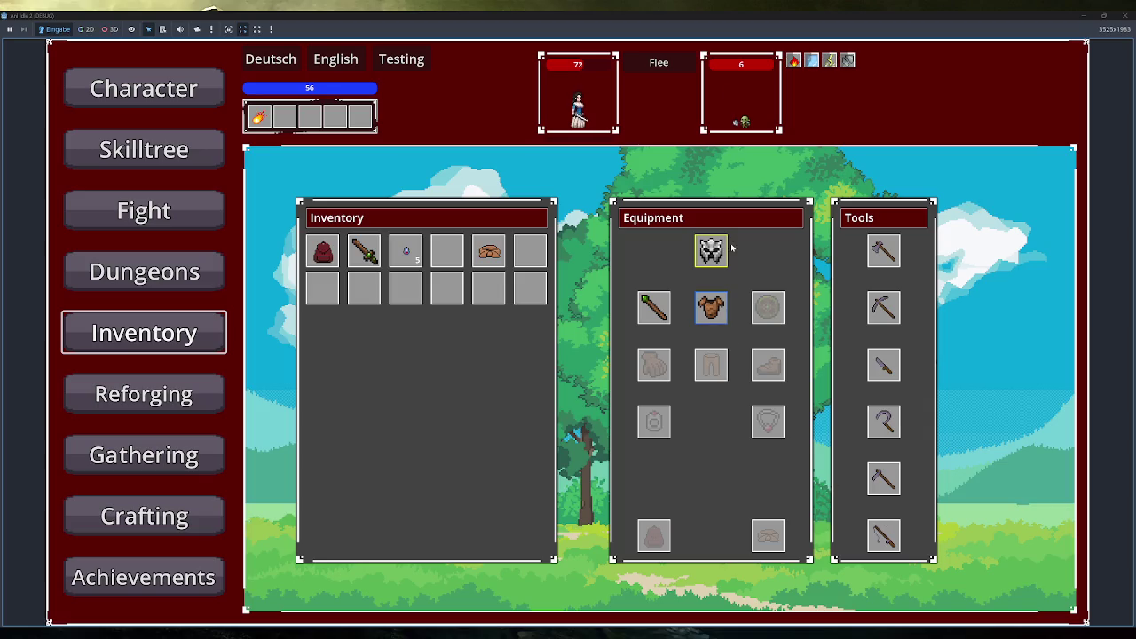
pyautogui.moveTo(712, 252)
pyautogui.click(181, 400)
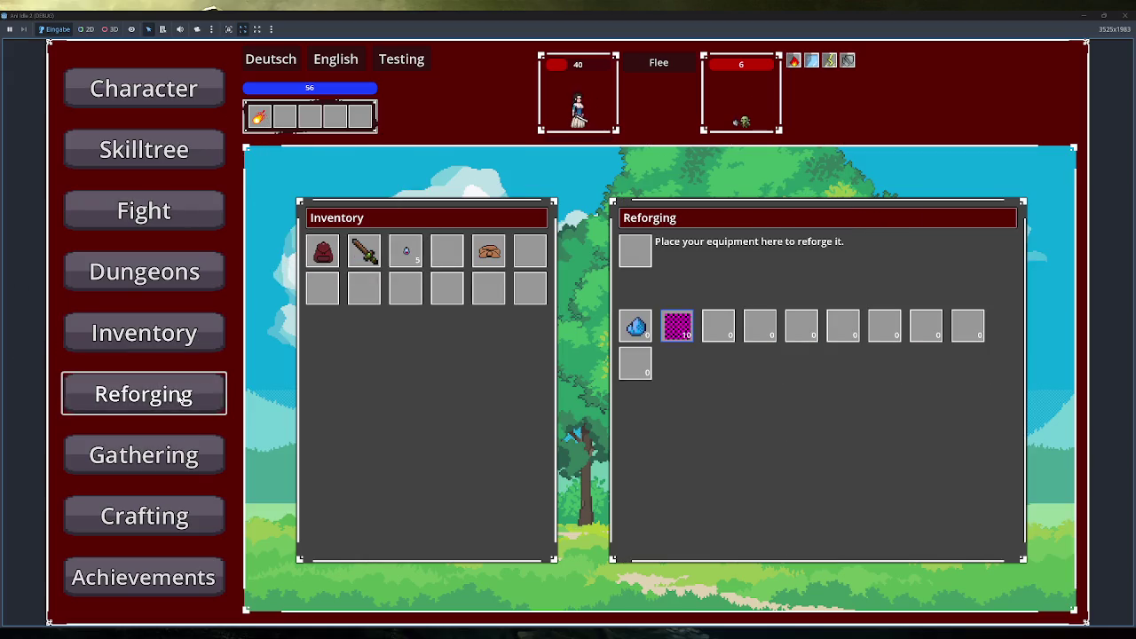
# Browse the Gathering, Crafting, Inventory, Dungeons, Fight and Character screens, ending on the skill tree
pyautogui.click(168, 457)
pyautogui.click(173, 518)
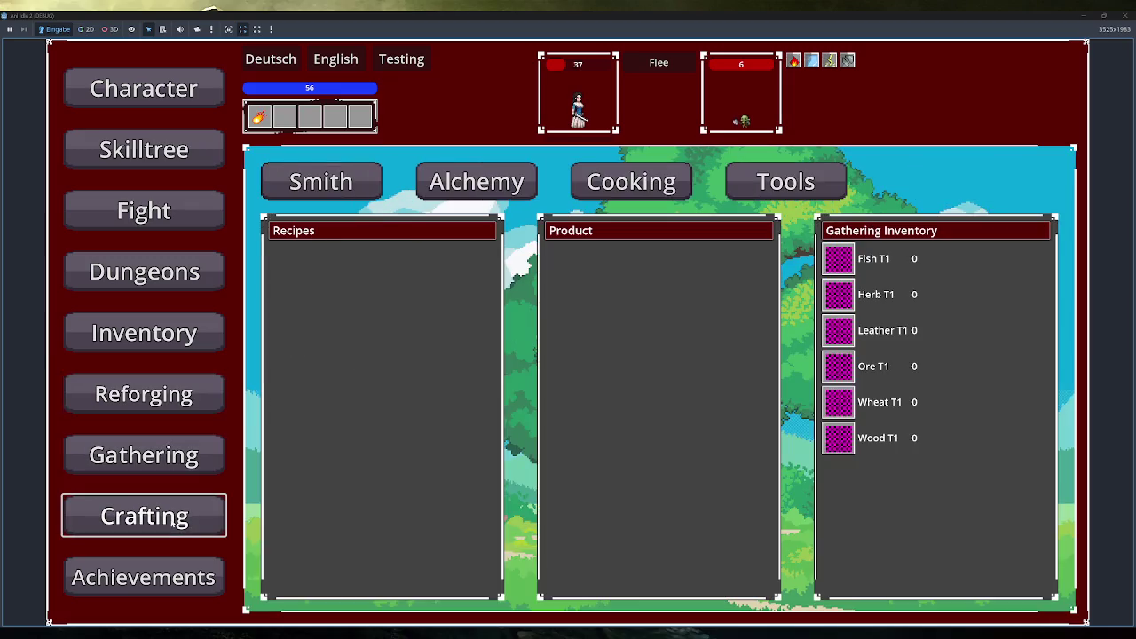
pyautogui.click(178, 336)
pyautogui.click(181, 274)
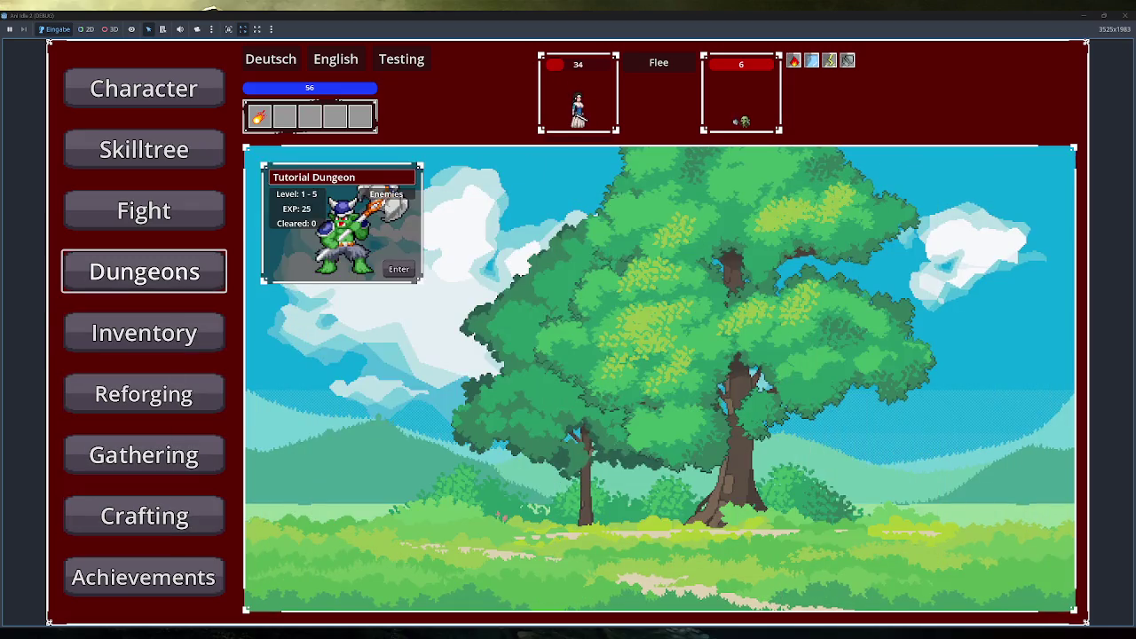
pyautogui.click(182, 229)
pyautogui.click(177, 152)
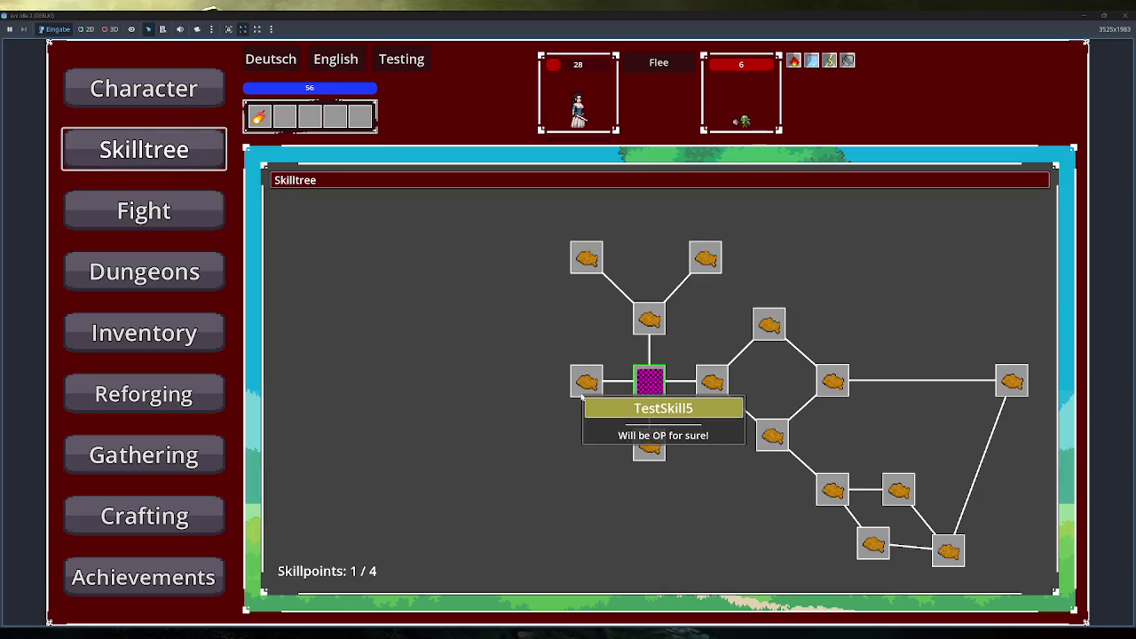
pyautogui.click(158, 90)
pyautogui.click(155, 150)
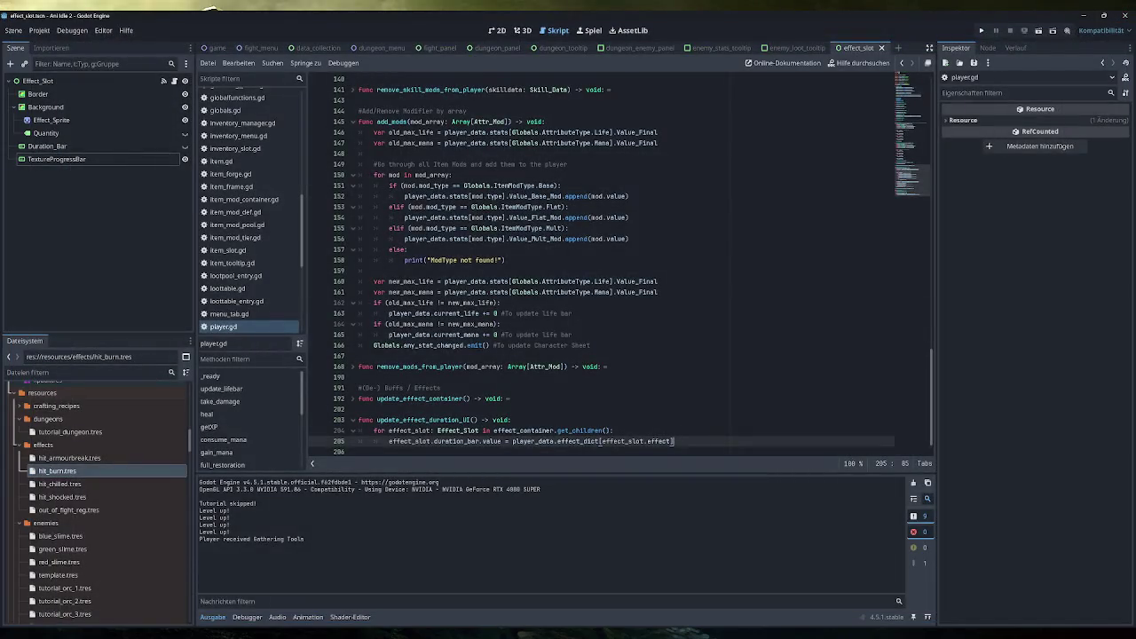
# Scroll through player.gd's update_effect_duration_UI code and the script list after the test run
pyautogui.scroll(-1, 602, 266)
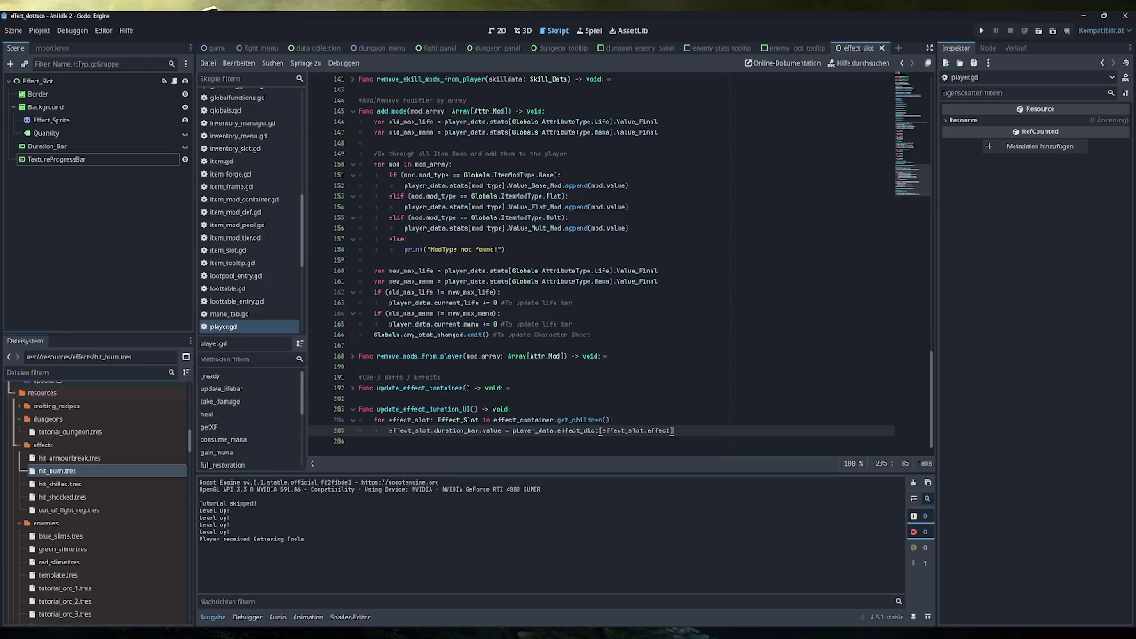
pyautogui.scroll(1, 619, 266)
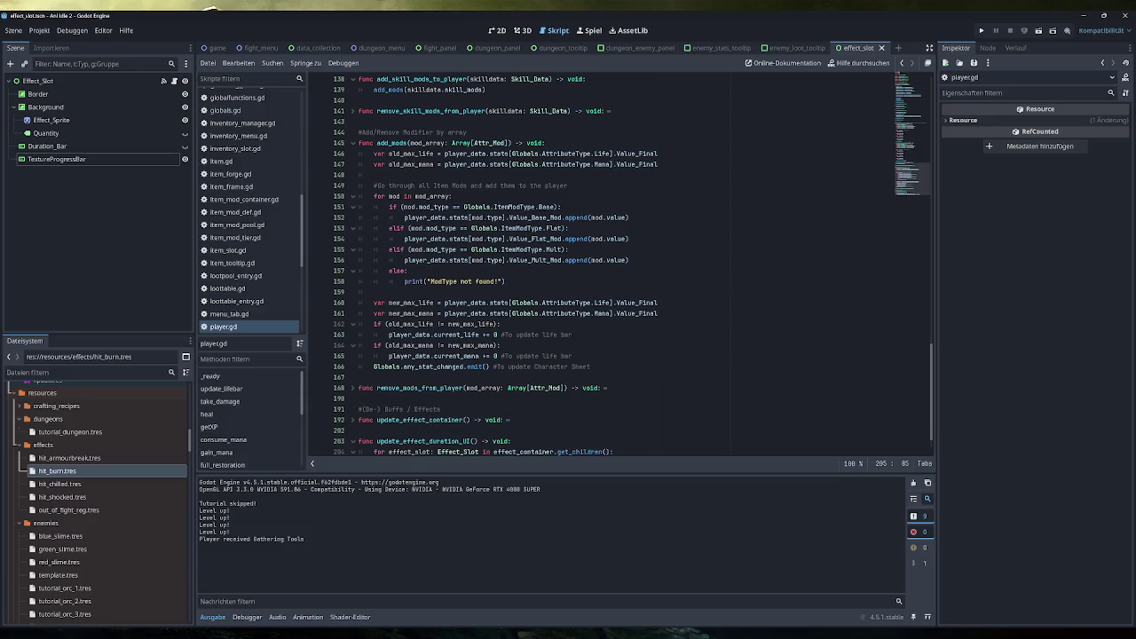
pyautogui.scroll(-1, 619, 265)
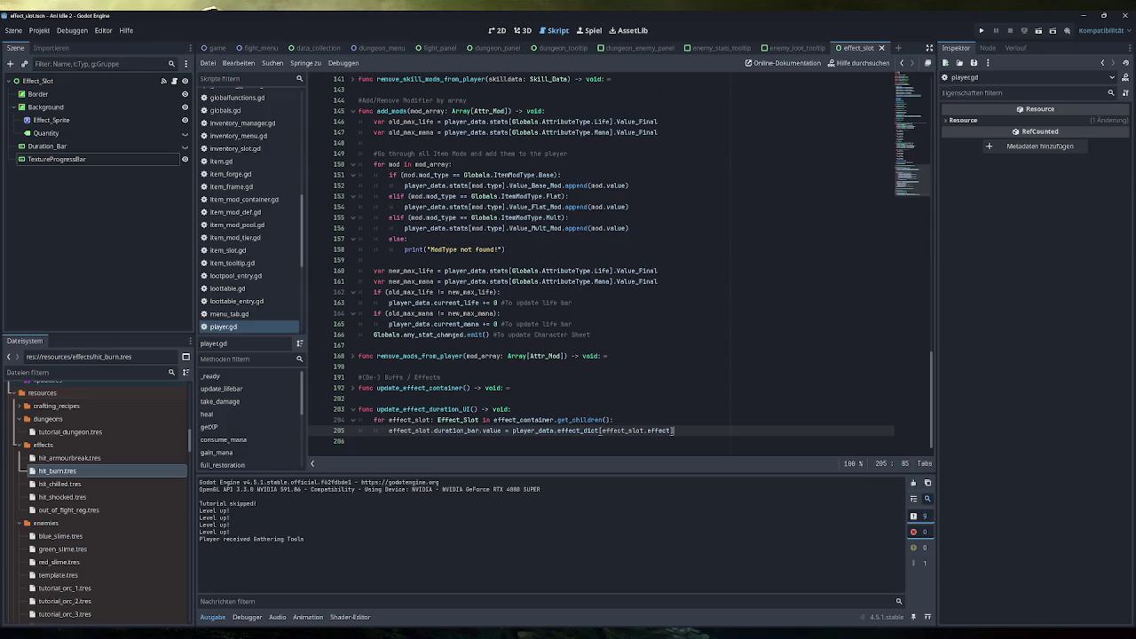
pyautogui.scroll(5, 620, 265)
pyautogui.scroll(7, 620, 265)
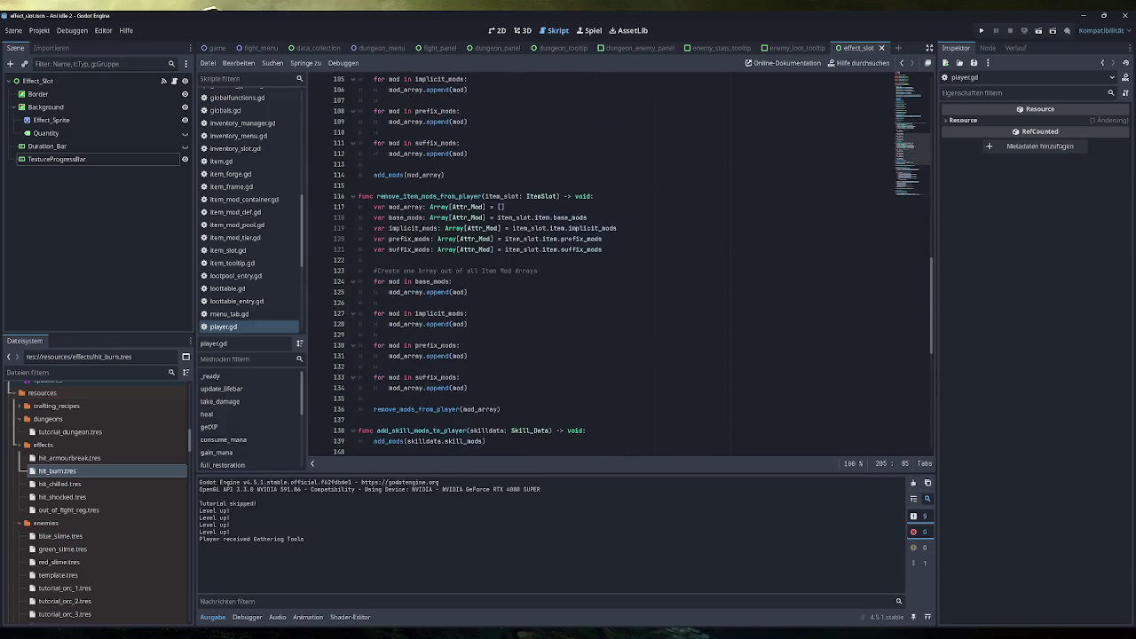
pyautogui.scroll(20, 619, 266)
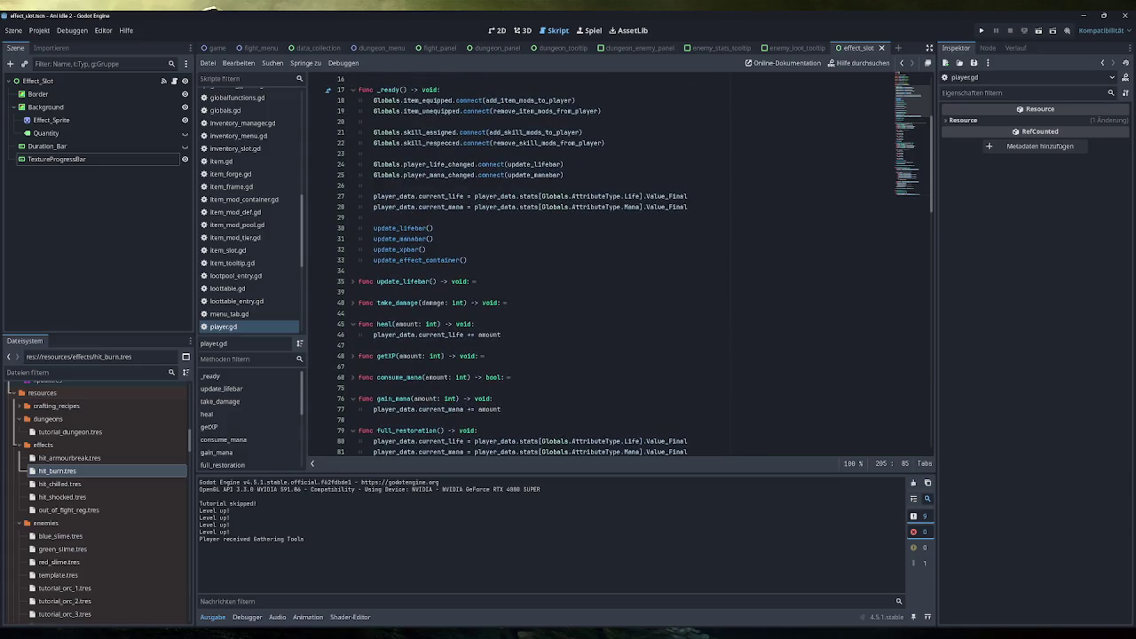
pyautogui.scroll(5, 619, 266)
pyautogui.scroll(-20, 620, 265)
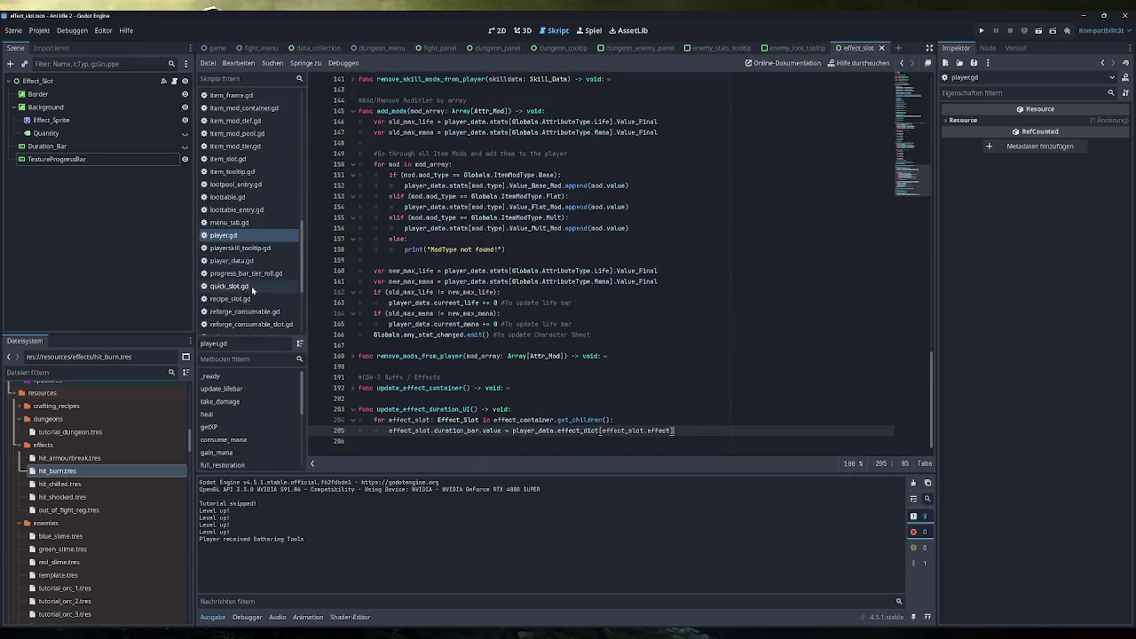
pyautogui.scroll(-3, 247, 246)
pyautogui.scroll(8, 247, 246)
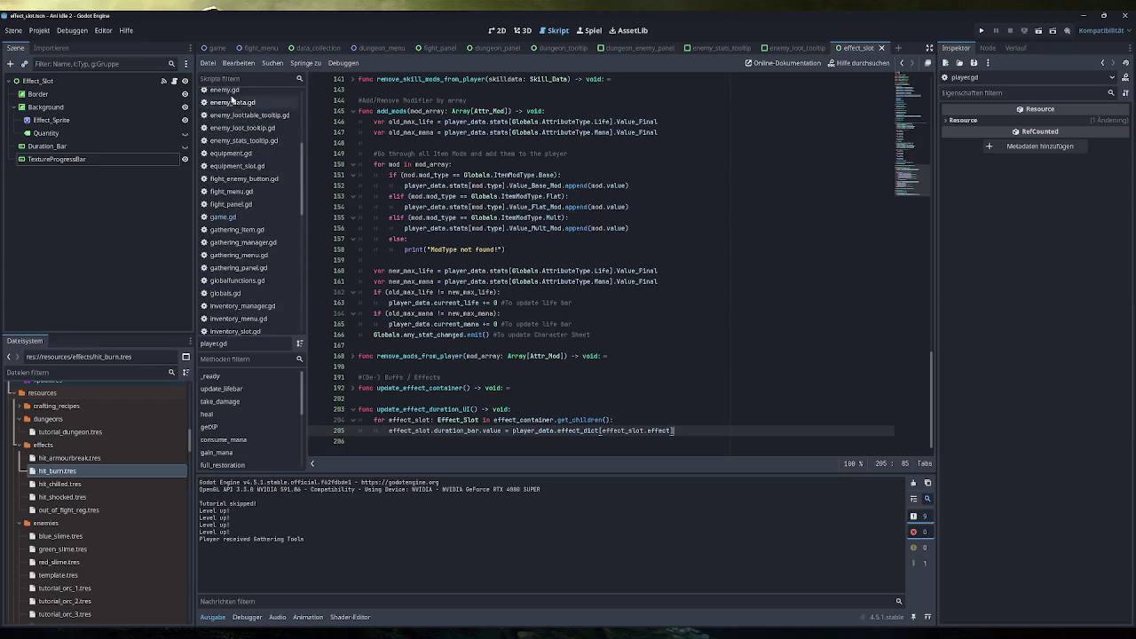
pyautogui.click(227, 90)
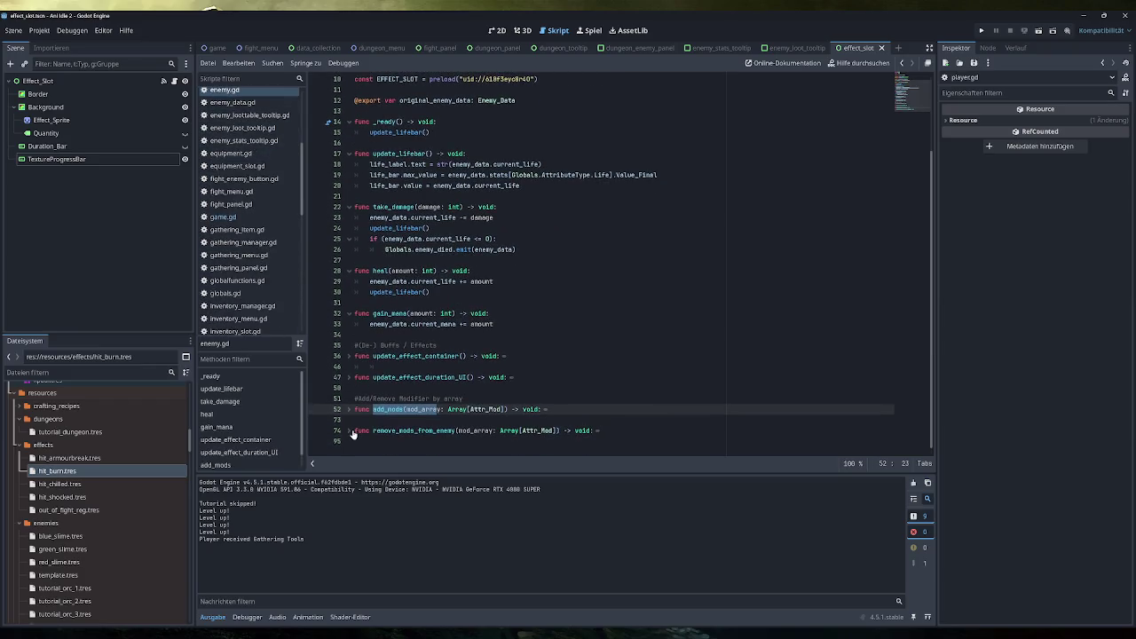
pyautogui.click(350, 379)
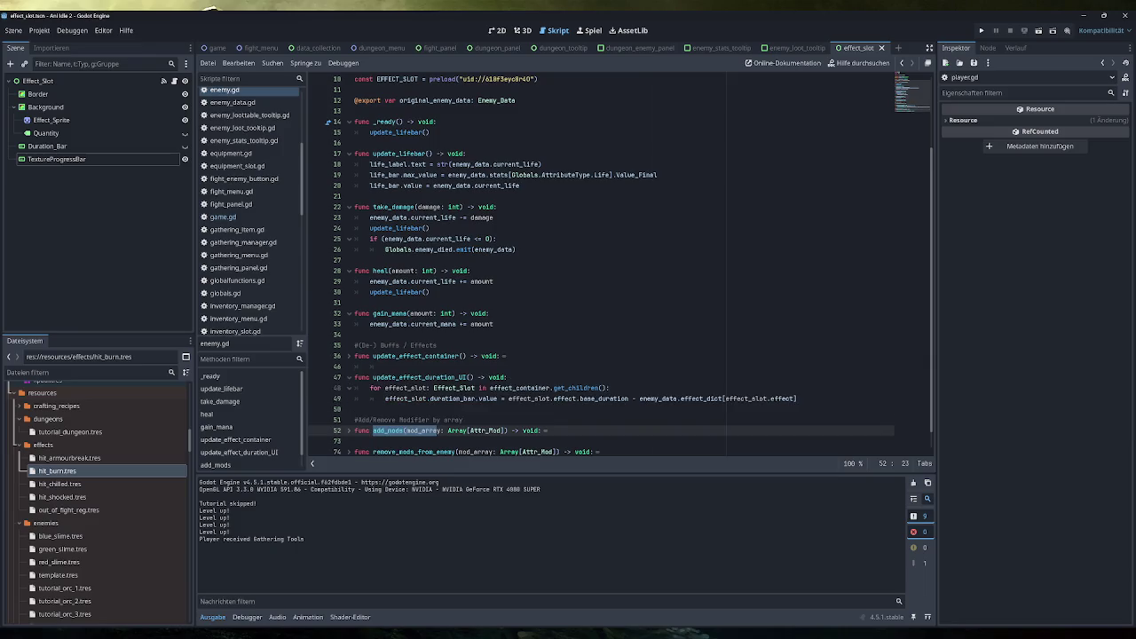
pyautogui.moveTo(641, 399); pyautogui.dragTo(507, 399)
pyautogui.press('BackSpace')
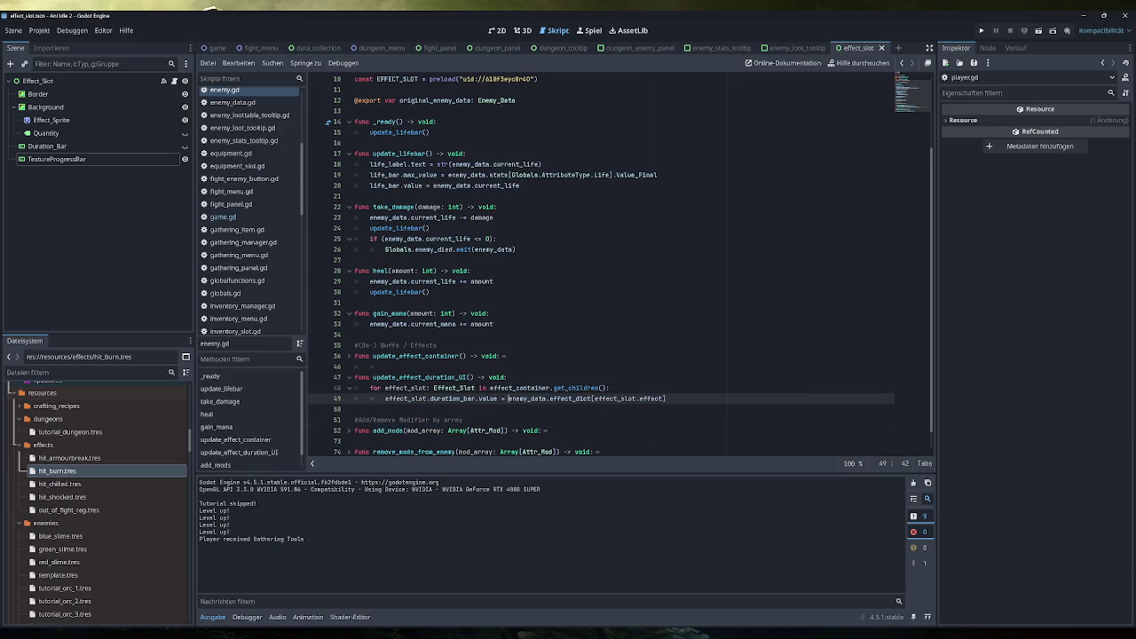
pyautogui.click(668, 398)
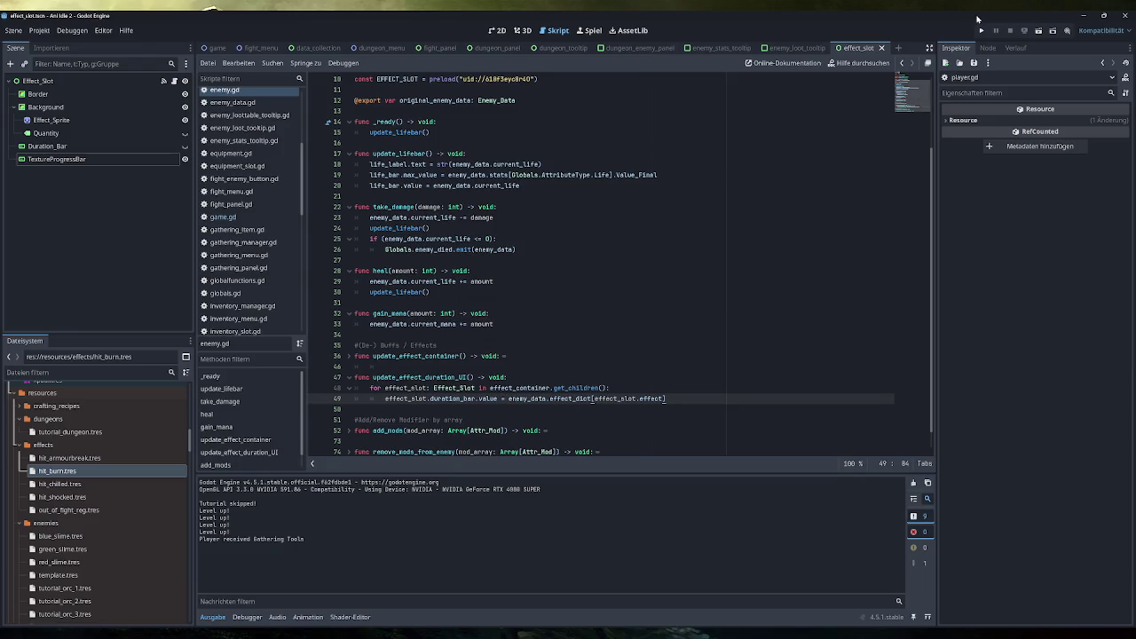
pyautogui.click(981, 31)
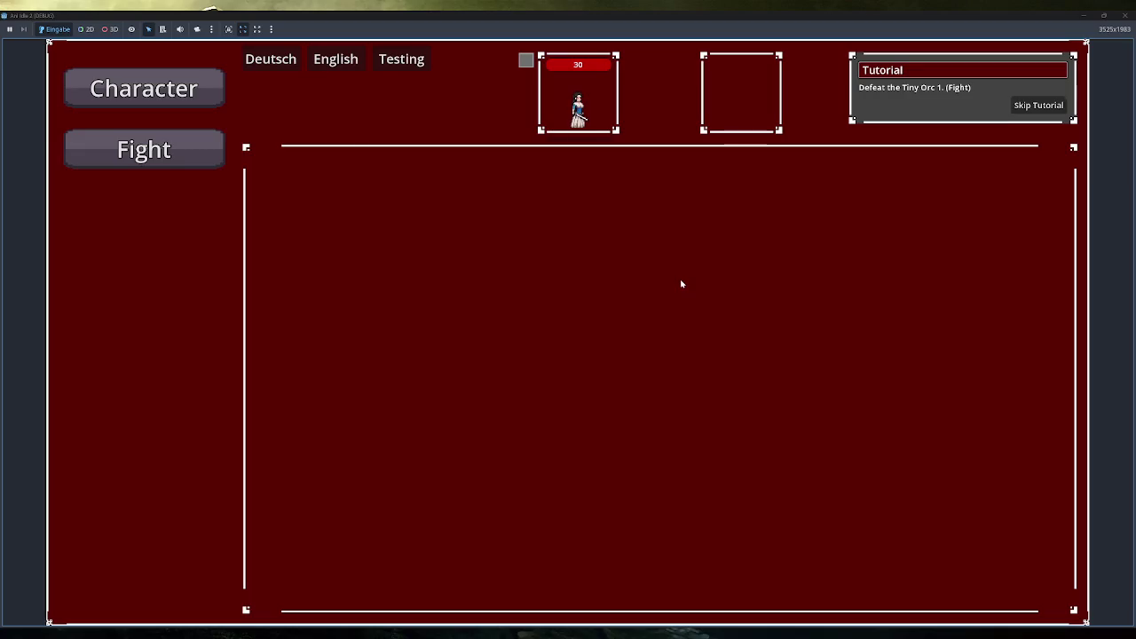
# Skip the tutorial and equip the Simple Belt, chest armour and helmet
pyautogui.click(1039, 105)
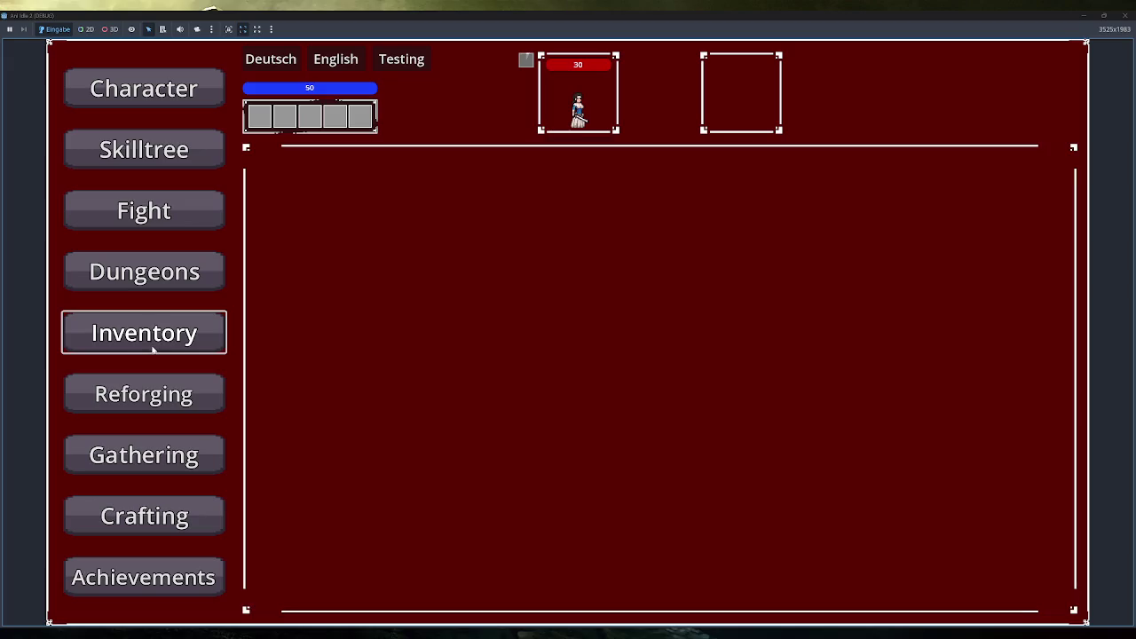
pyautogui.click(149, 338)
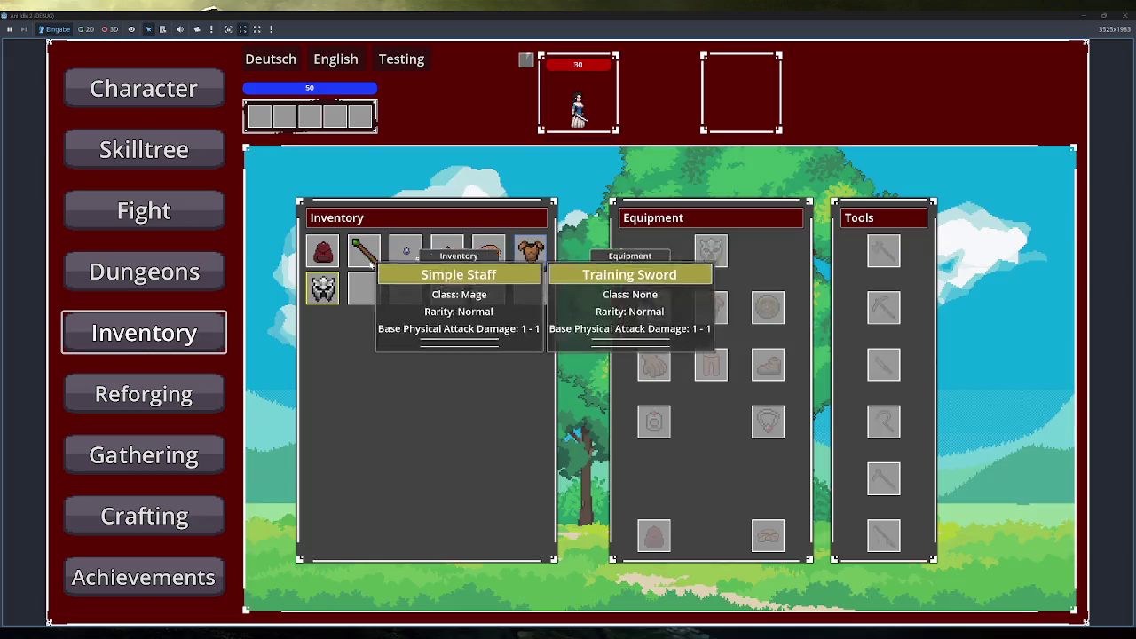
pyautogui.click(489, 252)
pyautogui.click(531, 251)
pyautogui.click(330, 291)
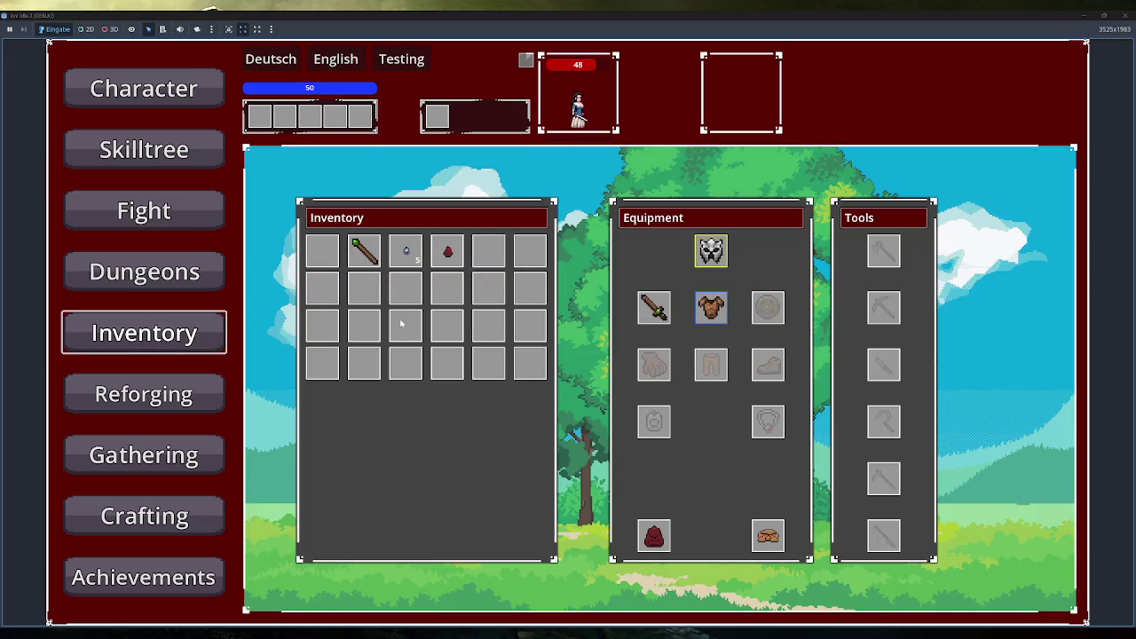
# Spend a skill point, fight Tiny Orc 2, then close the game and view hit_burn.tres
pyautogui.click(143, 149)
pyautogui.click(575, 373)
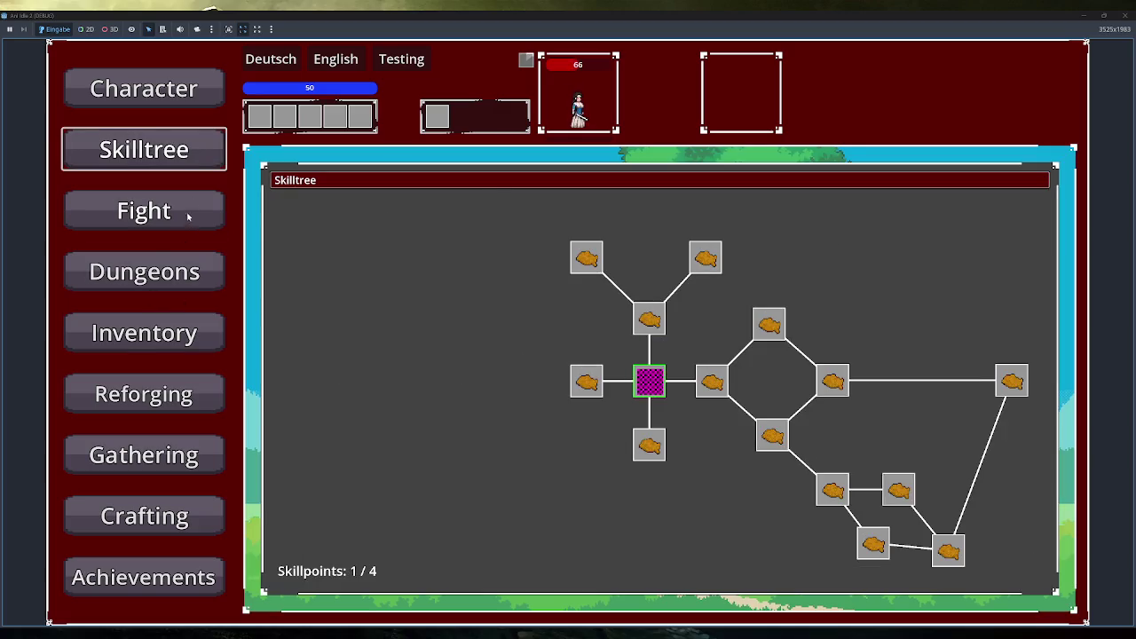
pyautogui.click(148, 211)
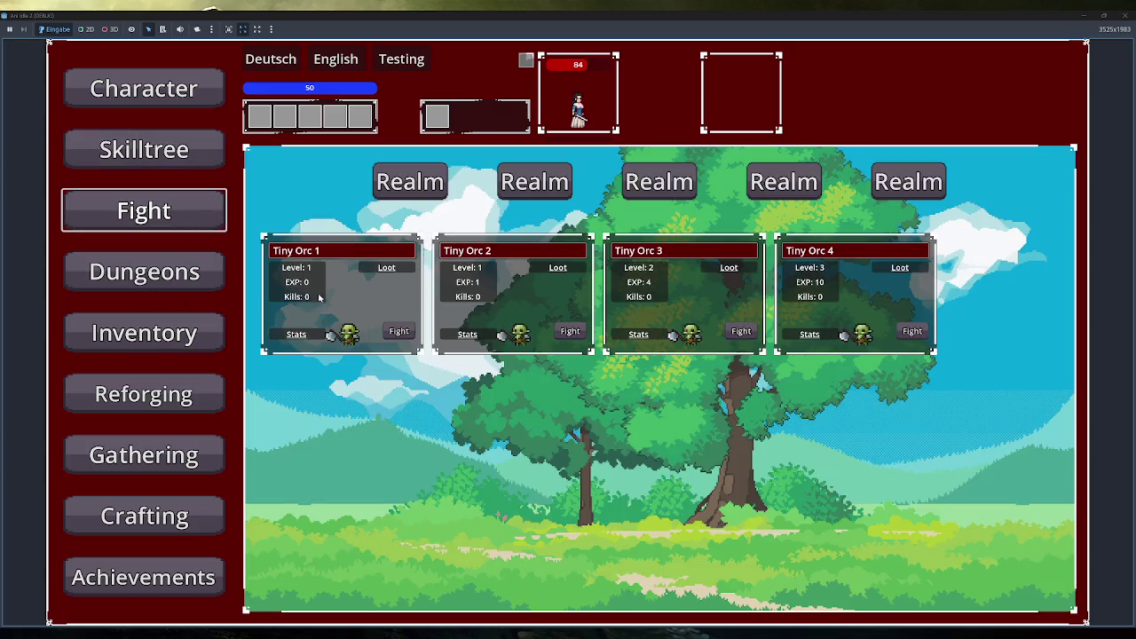
pyautogui.click(569, 331)
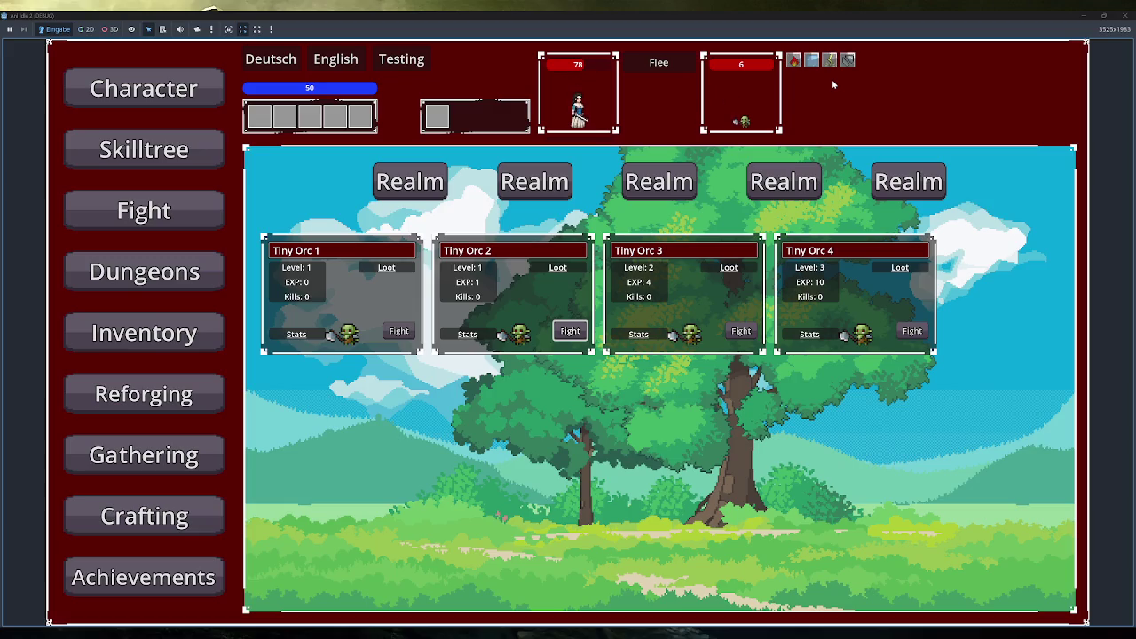
pyautogui.click(1122, 15)
pyautogui.click(95, 471)
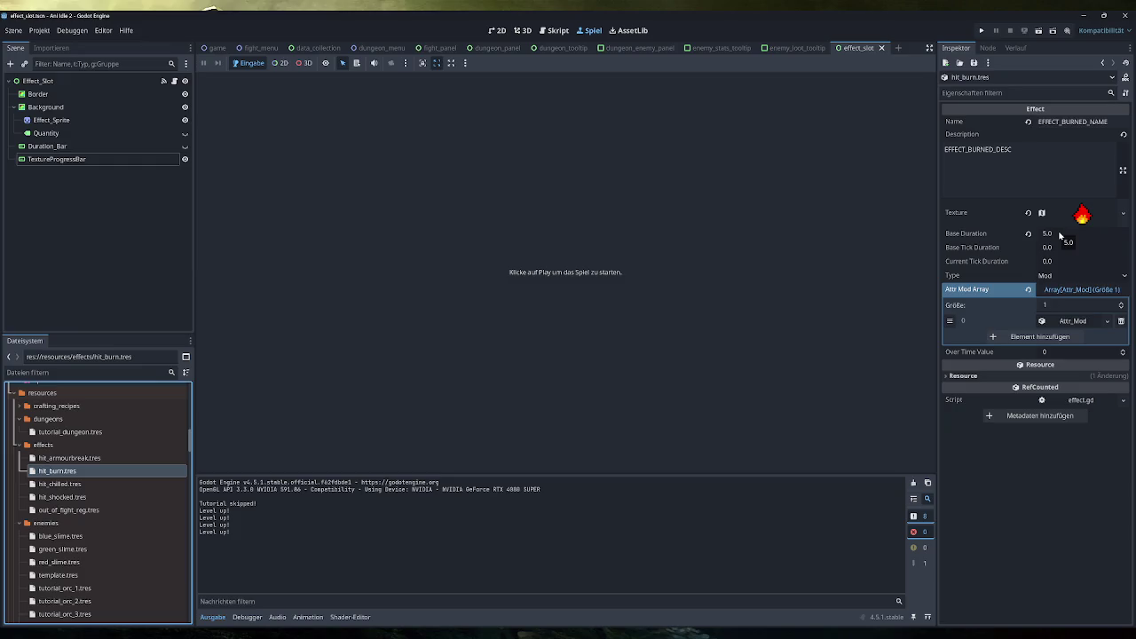
# Run the project again so the start screen shows the 'Defeat the Tiny Orc 1. (Fight)' tutorial task
pyautogui.click(981, 30)
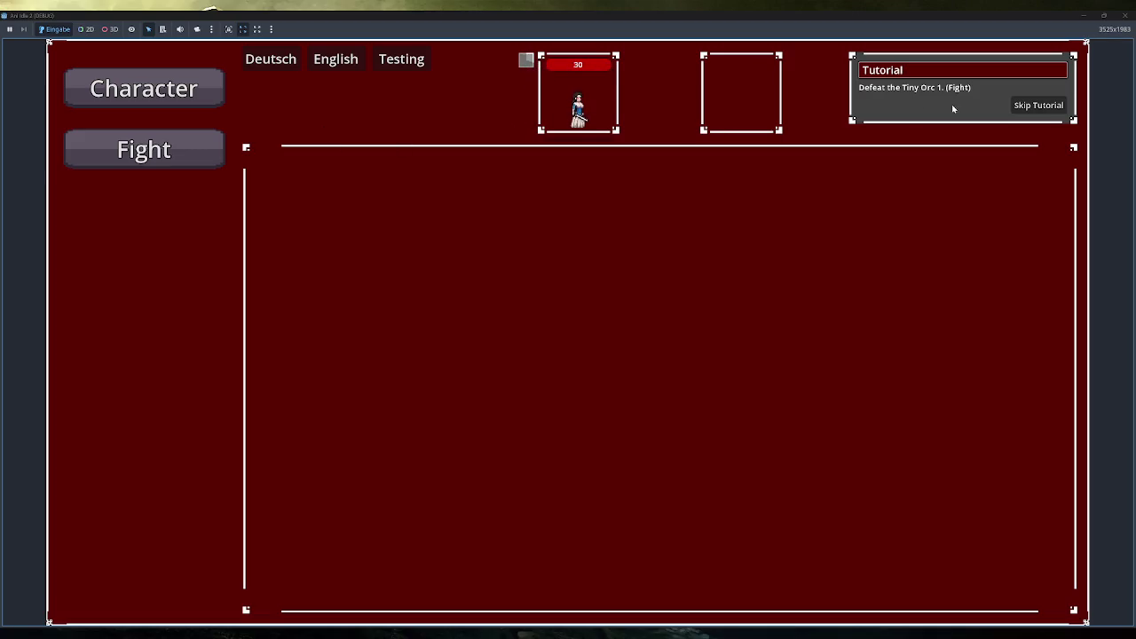
# Skip the tutorial, start a fight against Tiny Orc 2 from the Fight screen, then flee
pyautogui.click(1039, 105)
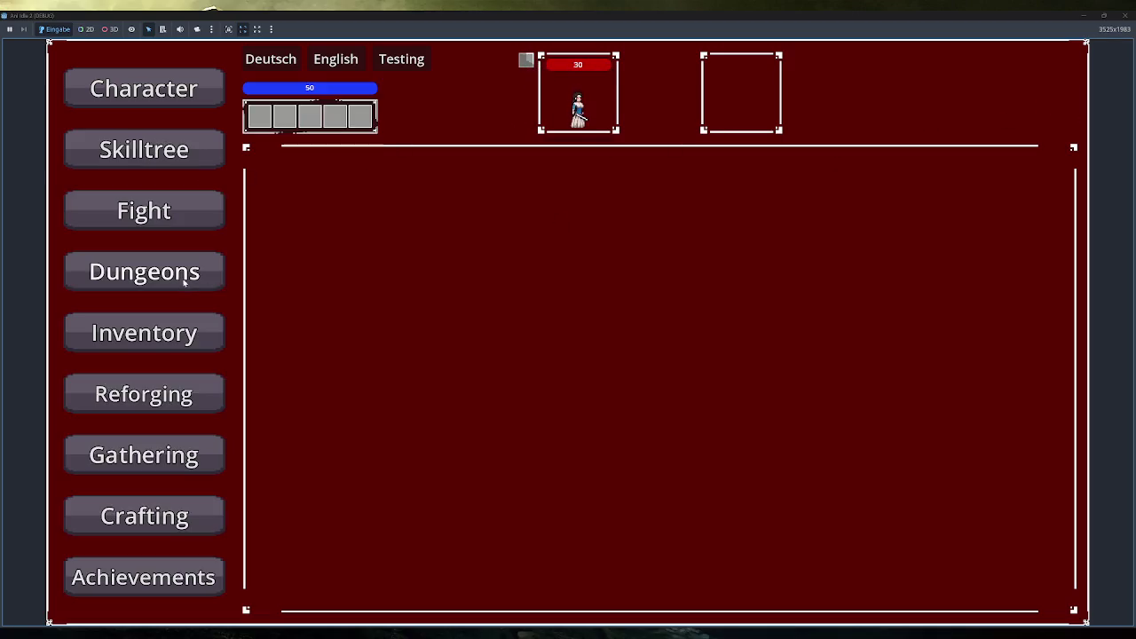
pyautogui.click(144, 211)
pyautogui.click(565, 331)
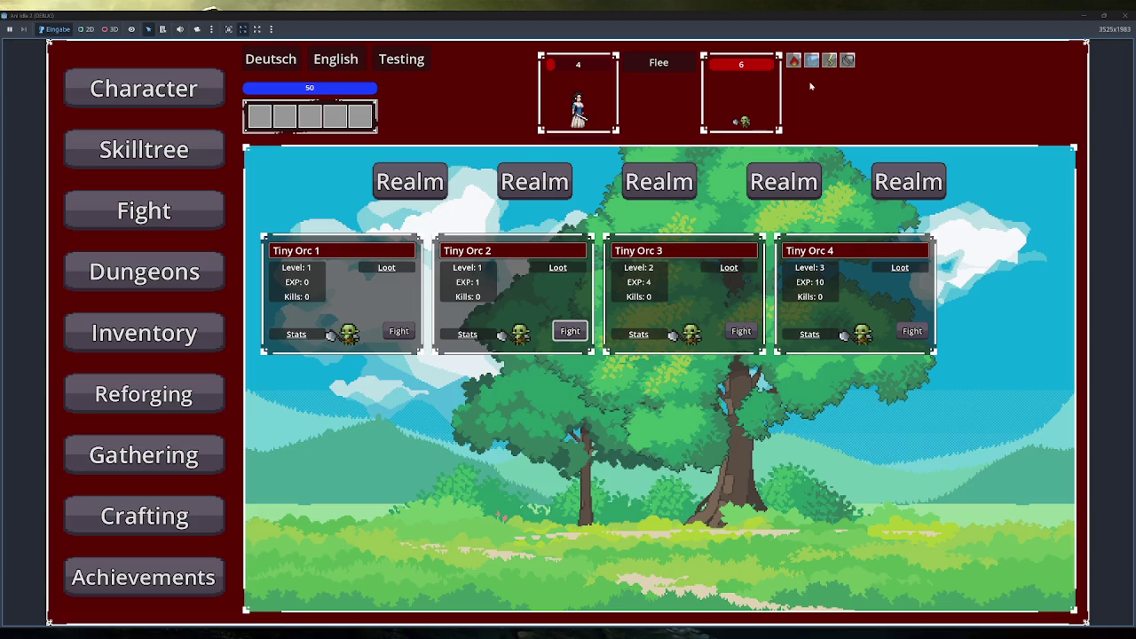
pyautogui.click(671, 63)
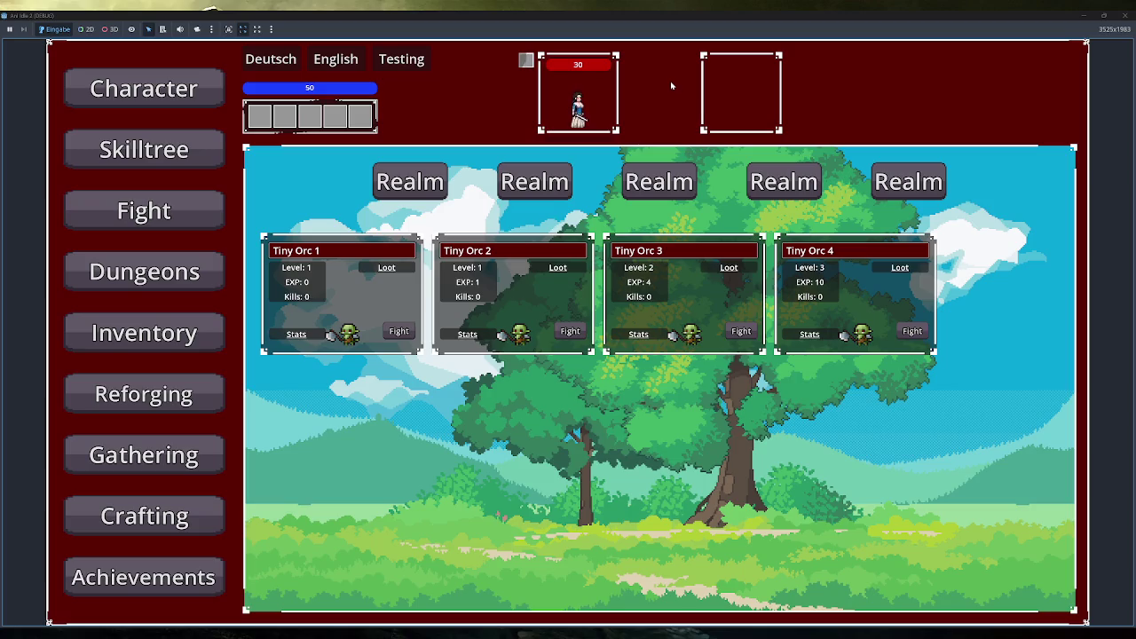
# Start another Tiny Orc 2 fight using the keyboard, then close the game window
pyautogui.press('Return')
pyautogui.press('Right')
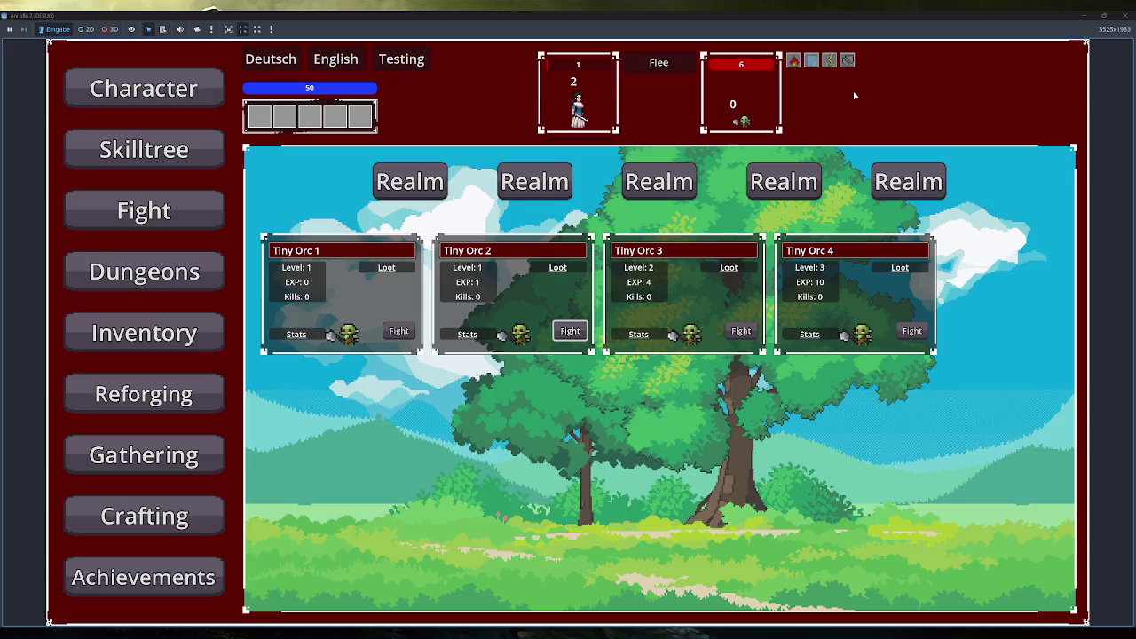
pyautogui.click(1130, 15)
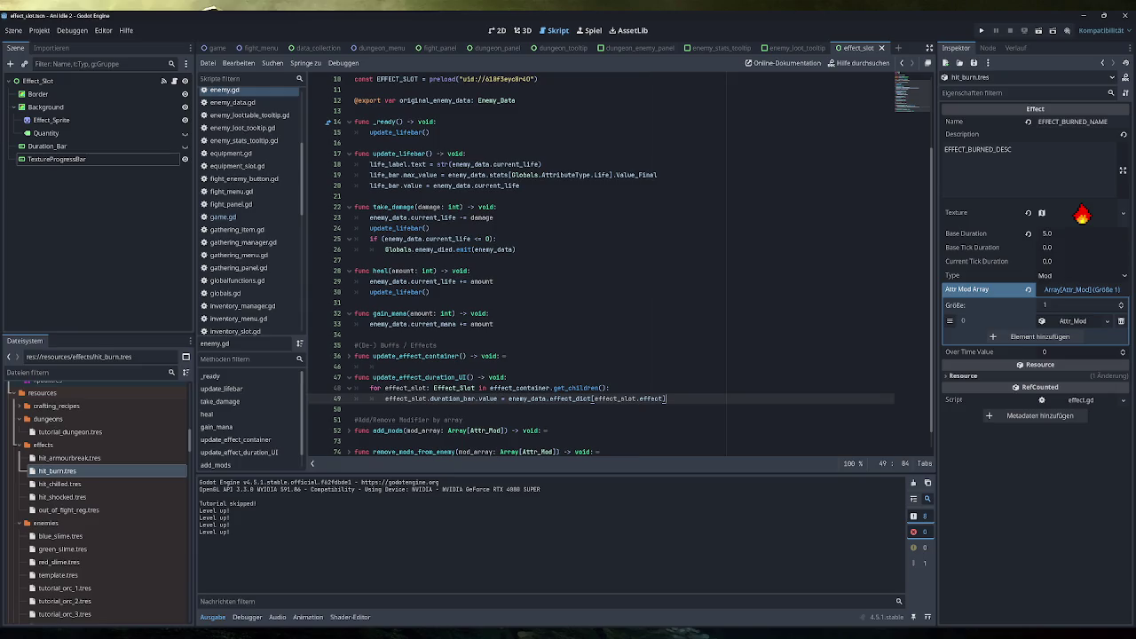
# Run the game again, open the Fight screen, skip the tutorial, then leave the running game
pyautogui.click(982, 30)
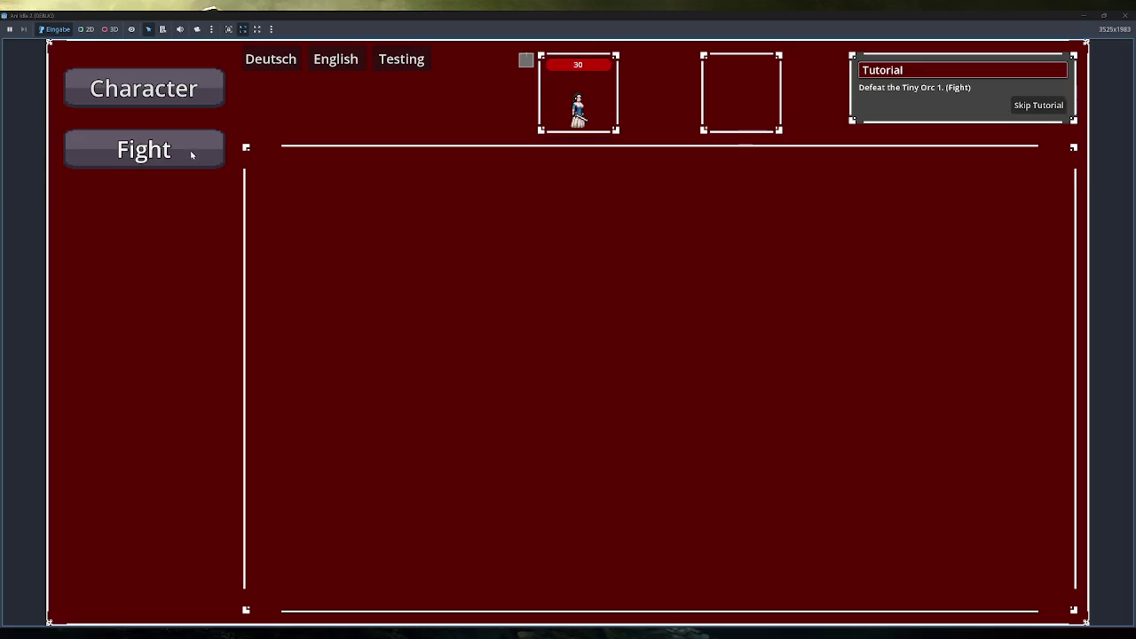
pyautogui.click(144, 149)
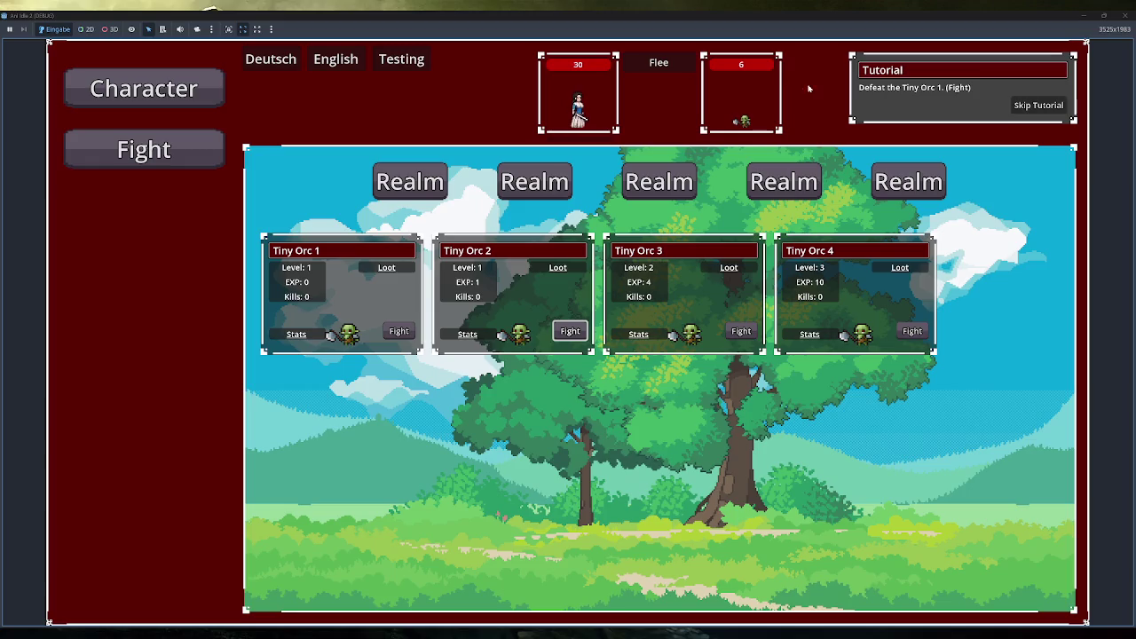
pyautogui.moveTo(825, 59)
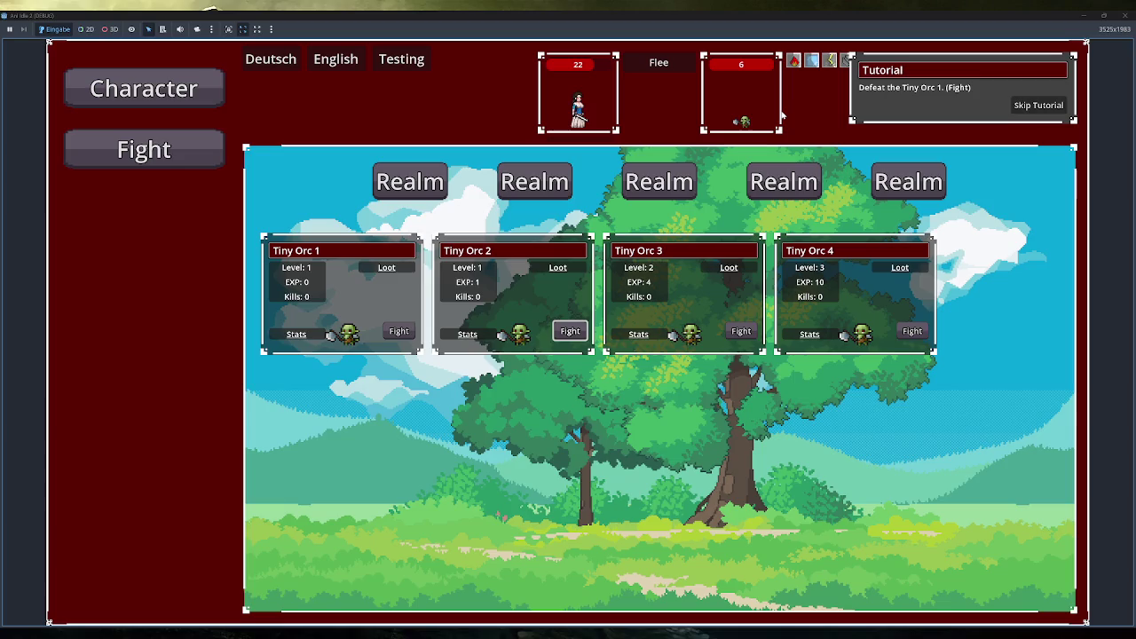
pyautogui.click(1034, 105)
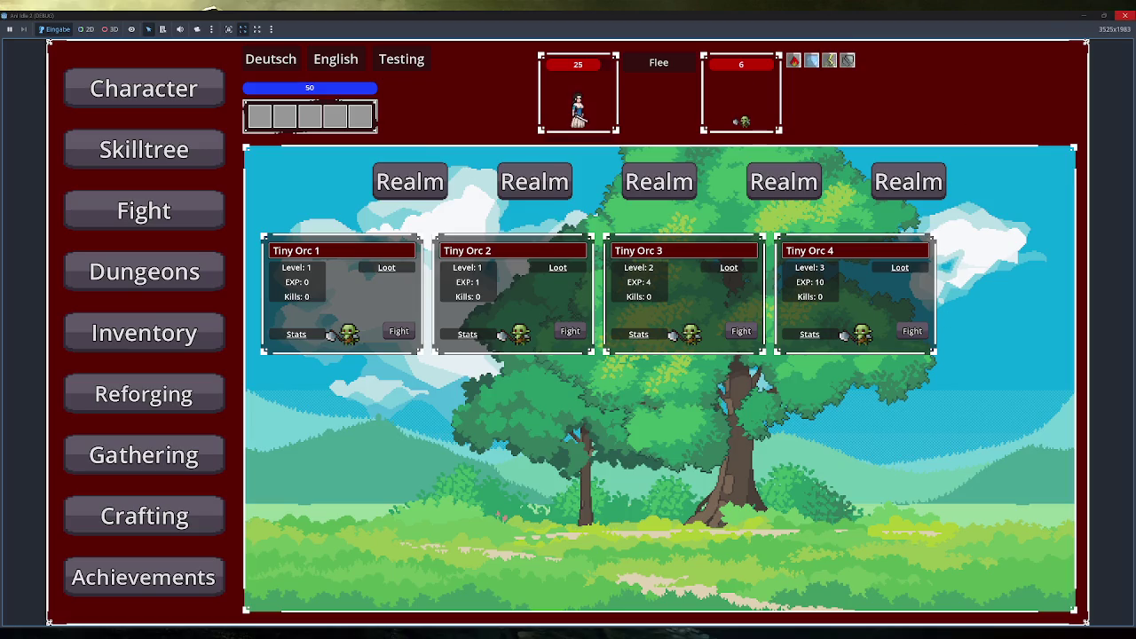
pyautogui.hotkey('alt', 'Tab')
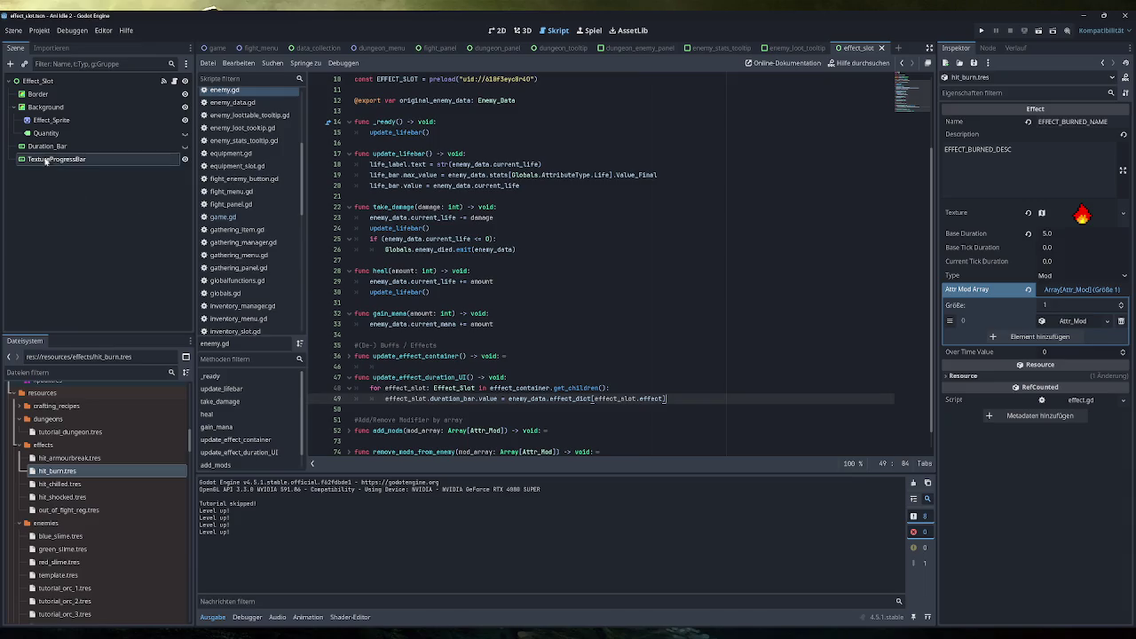
# Delete the Duration_Bar node, check the TextureProgressBar properties, then switch over to Obsidian
pyautogui.click(48, 145)
pyautogui.press('Delete')
pyautogui.press('Return')
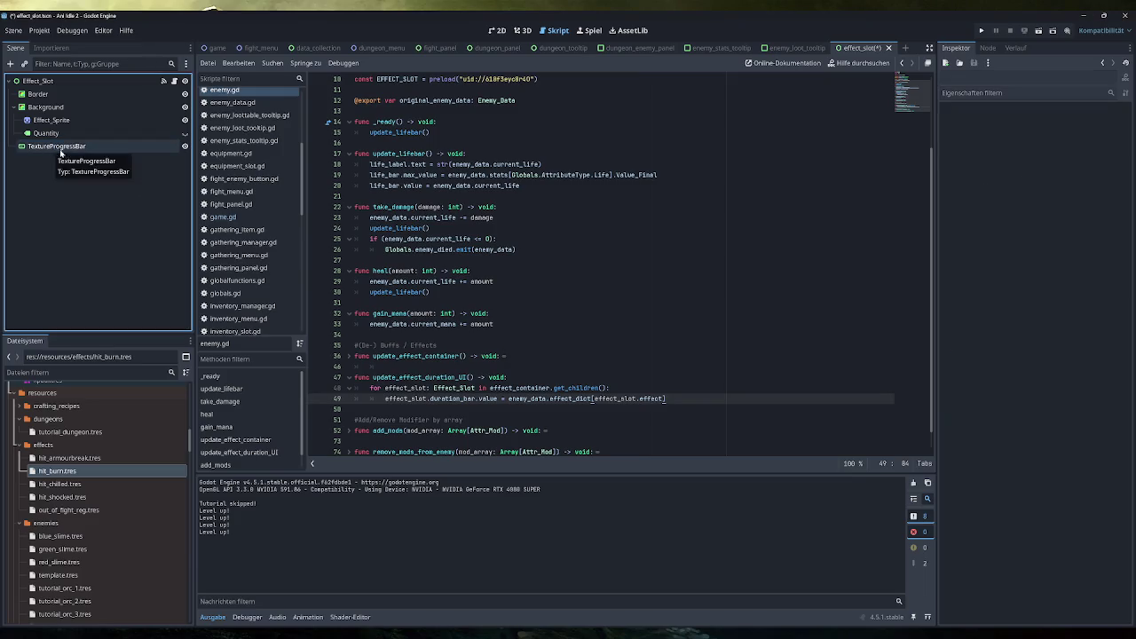
pyautogui.click(53, 146)
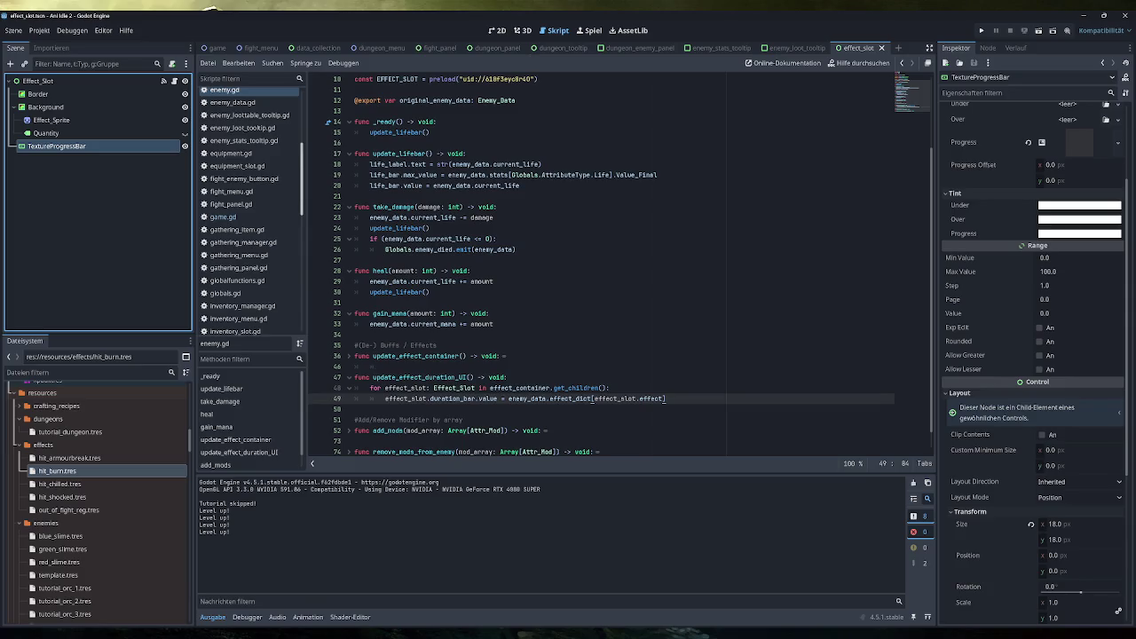
pyautogui.hotkey('alt', 'Tab')
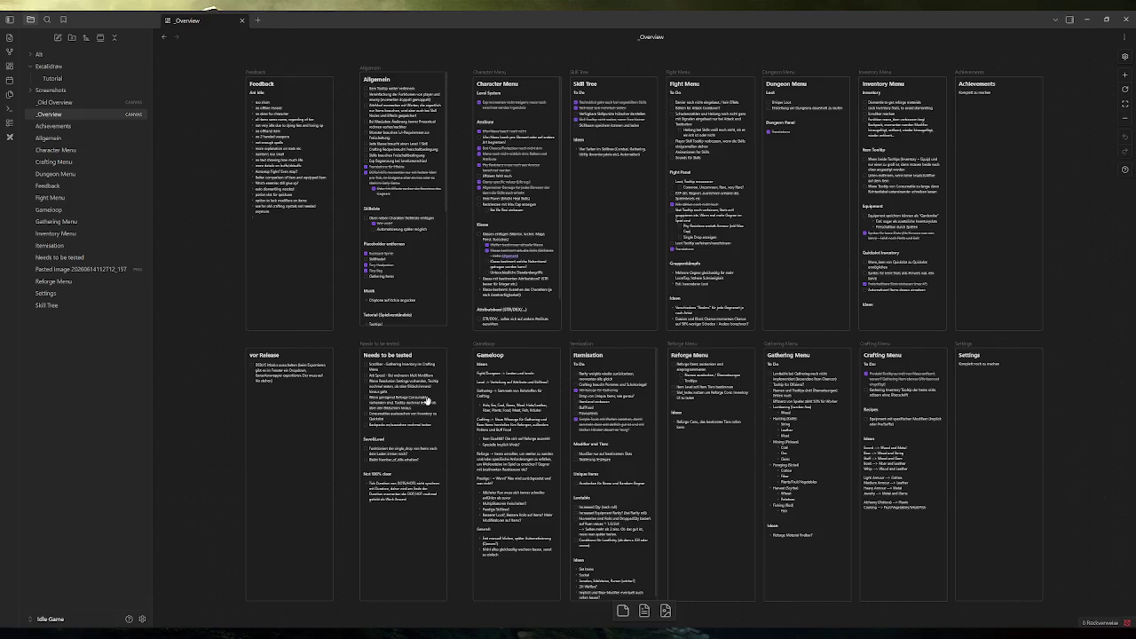
# Tick off the 'Effizienz fehlt noch' task on the Character Menu card
pyautogui.scroll(1, 380, 111)
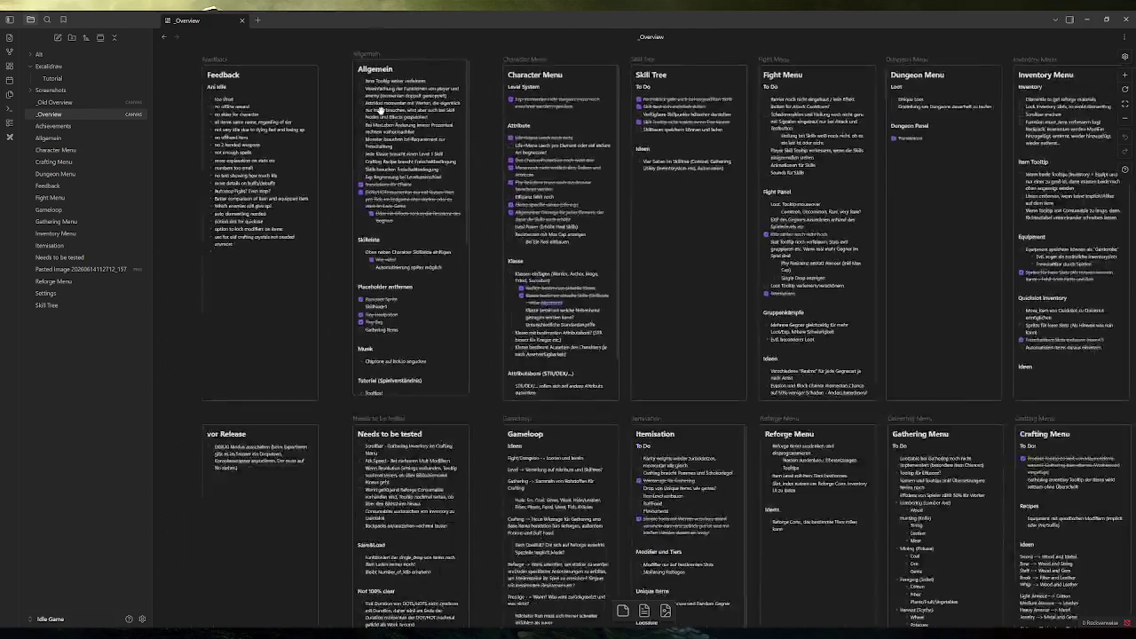
pyautogui.scroll(2, 380, 110)
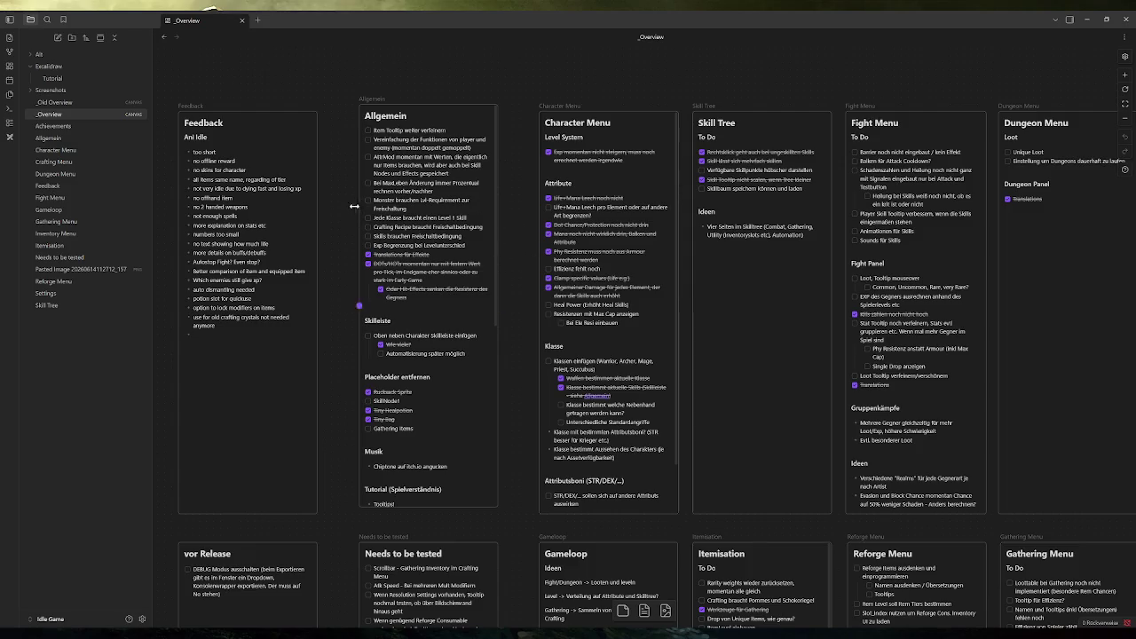
pyautogui.moveTo(340, 198)
pyautogui.mouseDown()
pyautogui.moveTo(417, 233)
pyautogui.moveTo(537, 252)
pyautogui.moveTo(515, 253)
pyautogui.mouseUp()
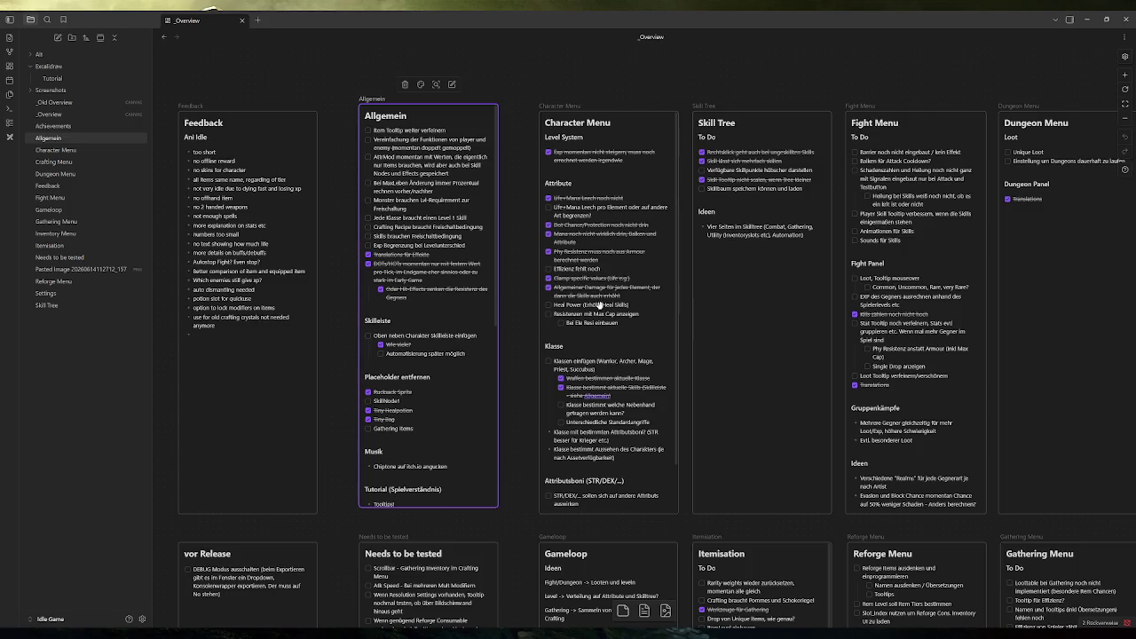
pyautogui.click(557, 267)
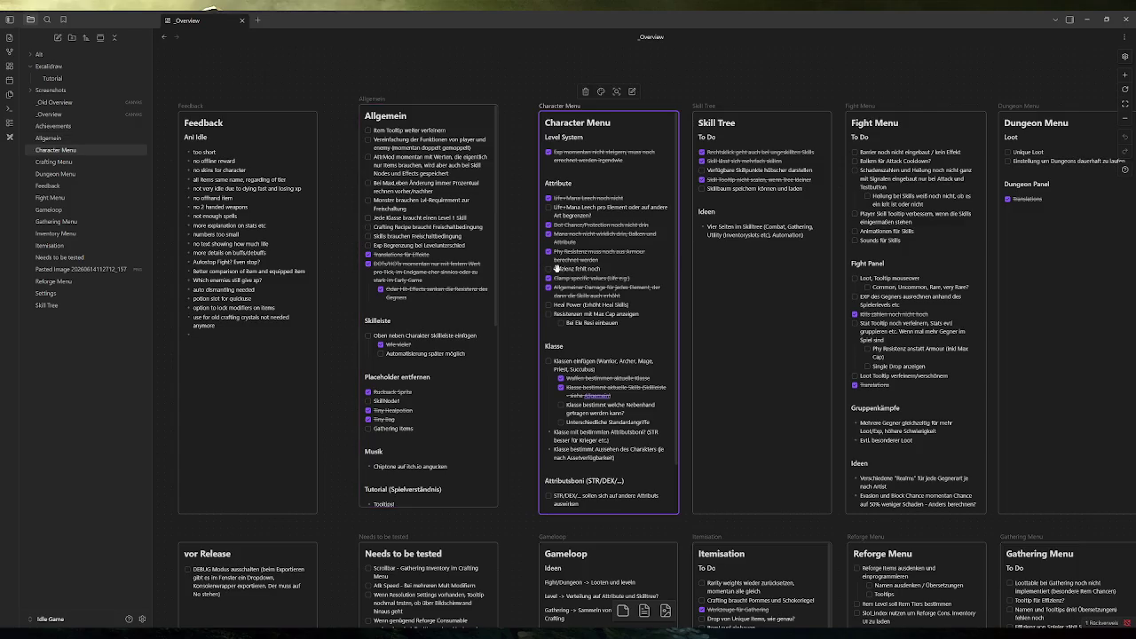
pyautogui.click(548, 268)
pyautogui.click(517, 257)
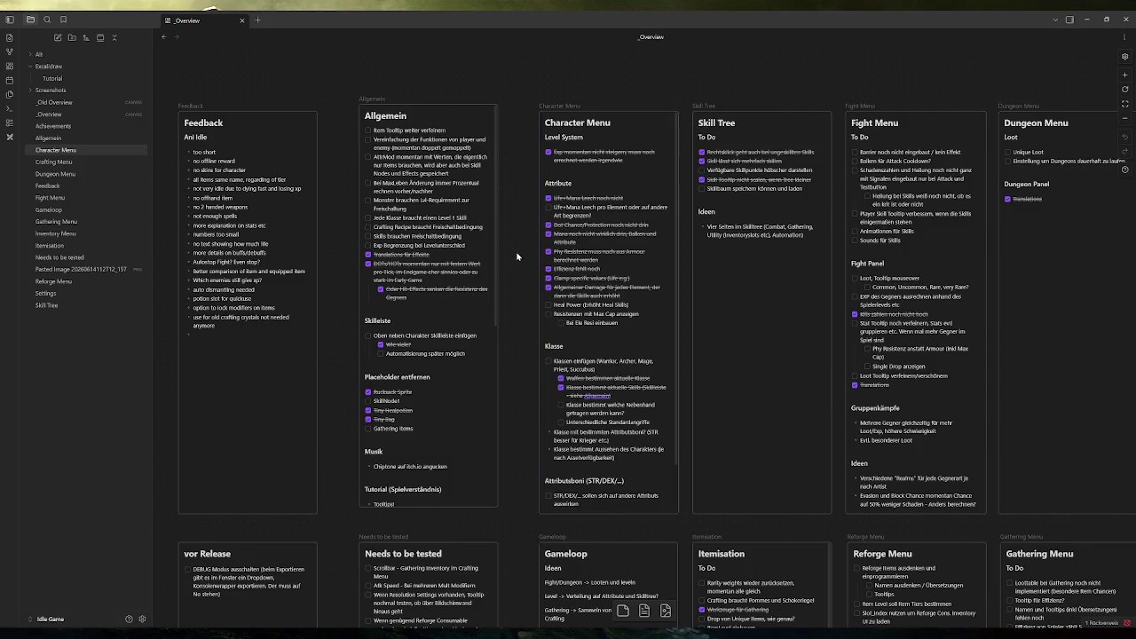
# Pan around the overview board, then switch back to the Godot editor
pyautogui.hscroll(5, 497, 262)
pyautogui.scroll(-2, 497, 262)
pyautogui.hscroll(3, 475, 264)
pyautogui.scroll(-2, 476, 264)
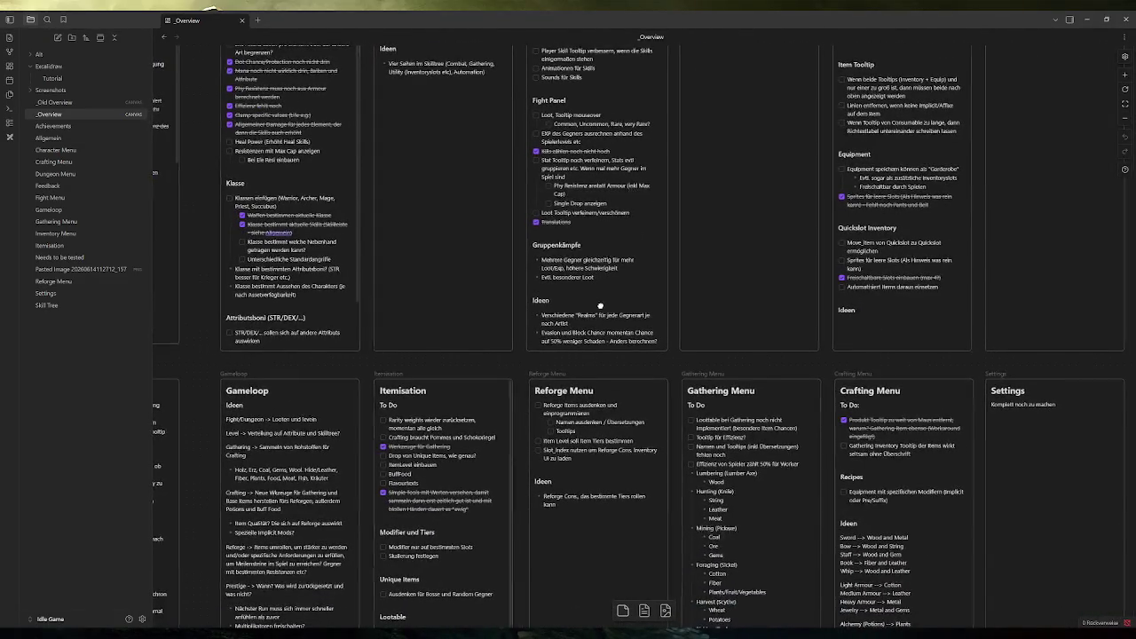
pyautogui.hscroll(-10, 597, 306)
pyautogui.scroll(6, 596, 305)
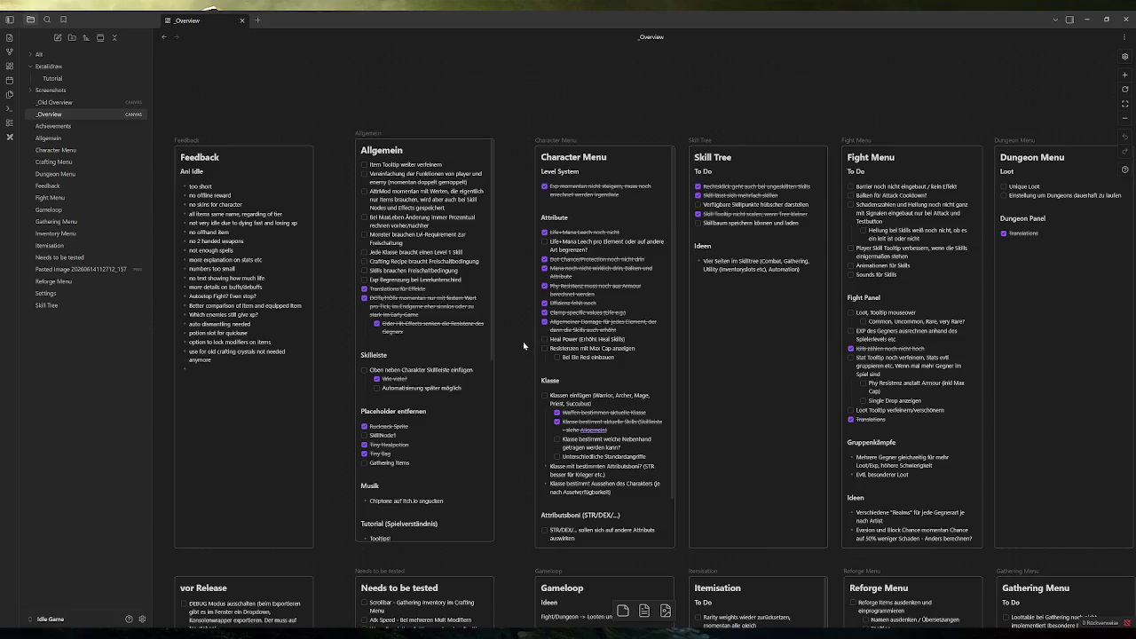
pyautogui.hotkey('alt', 'Tab')
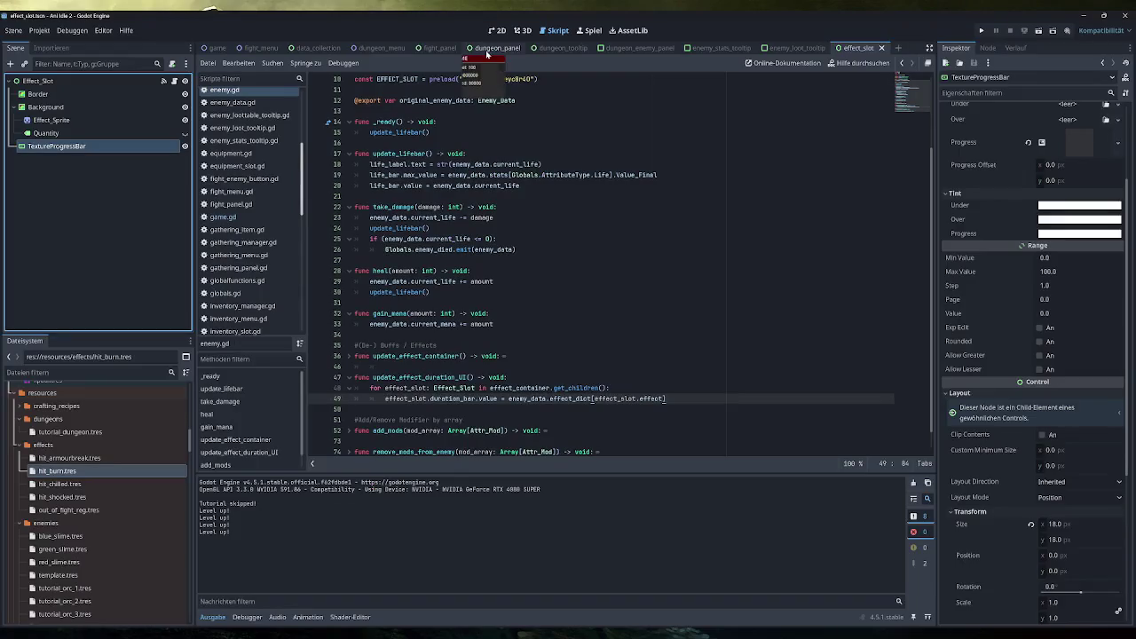
pyautogui.click(979, 30)
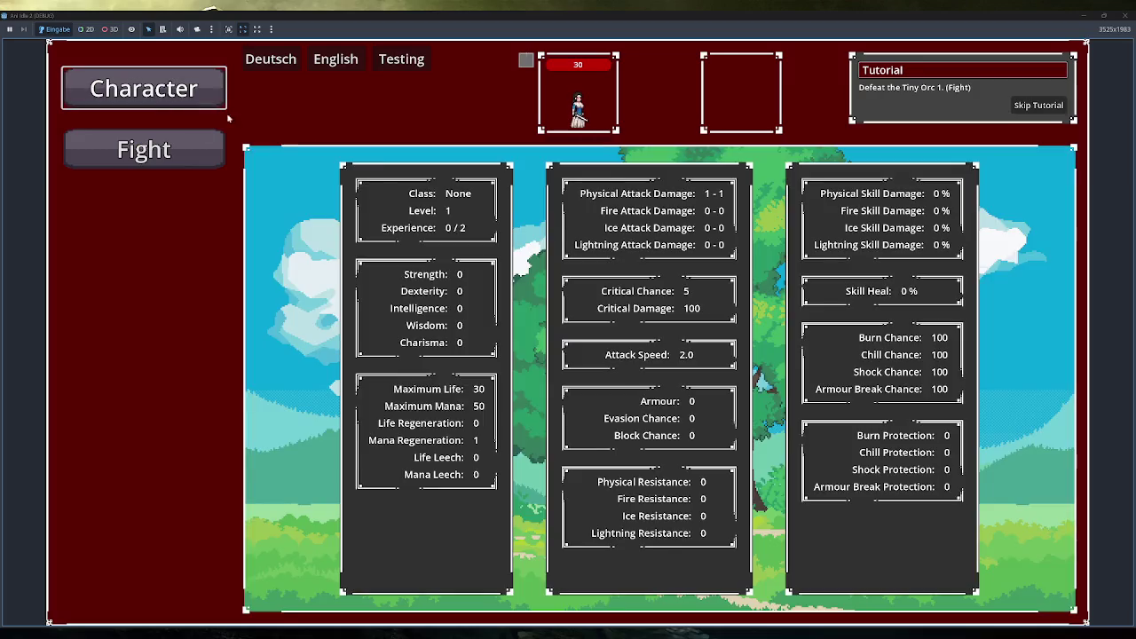
pyautogui.click(1120, 15)
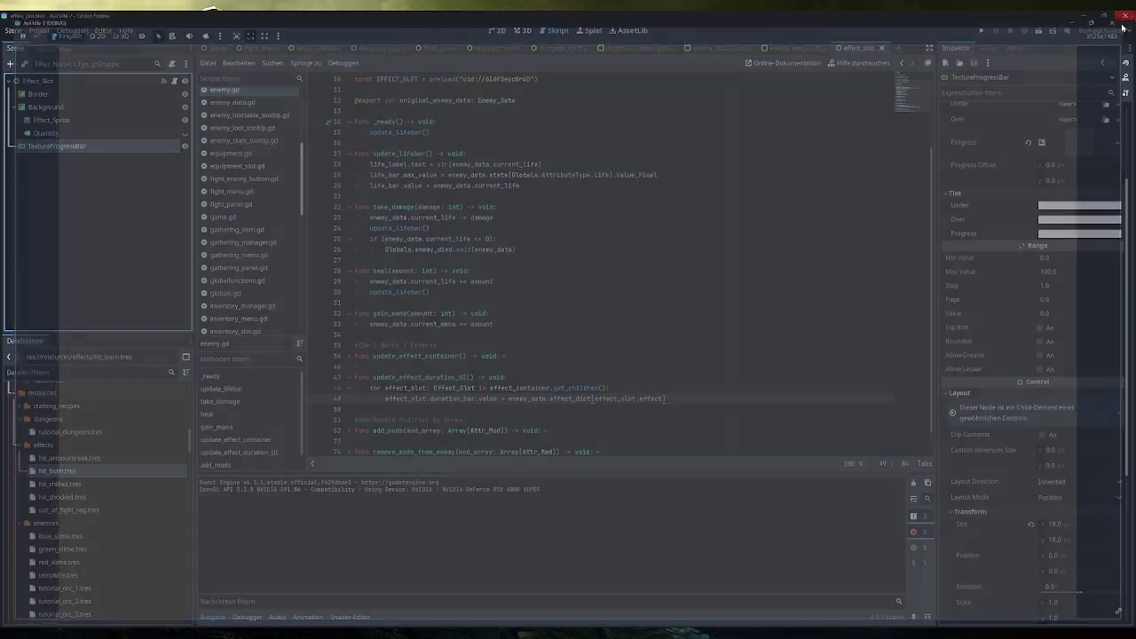
pyautogui.hotkey('alt', 'Tab')
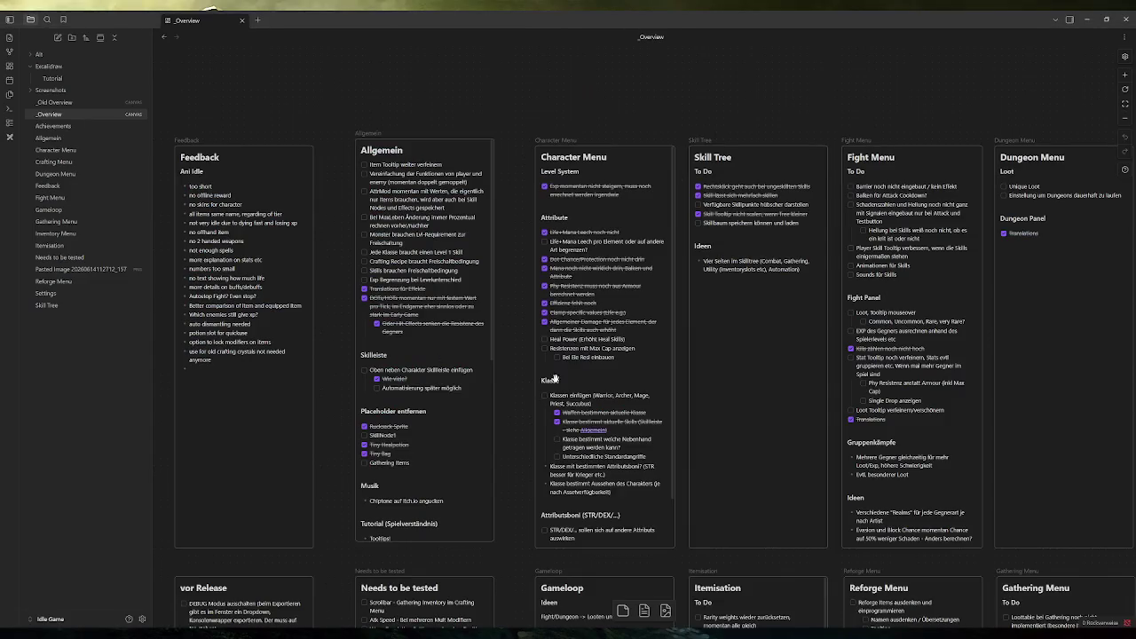
pyautogui.click(546, 343)
# Tick the Heal Power task on the Character Menu card and pan to the Inventory Menu card
pyautogui.click(545, 340)
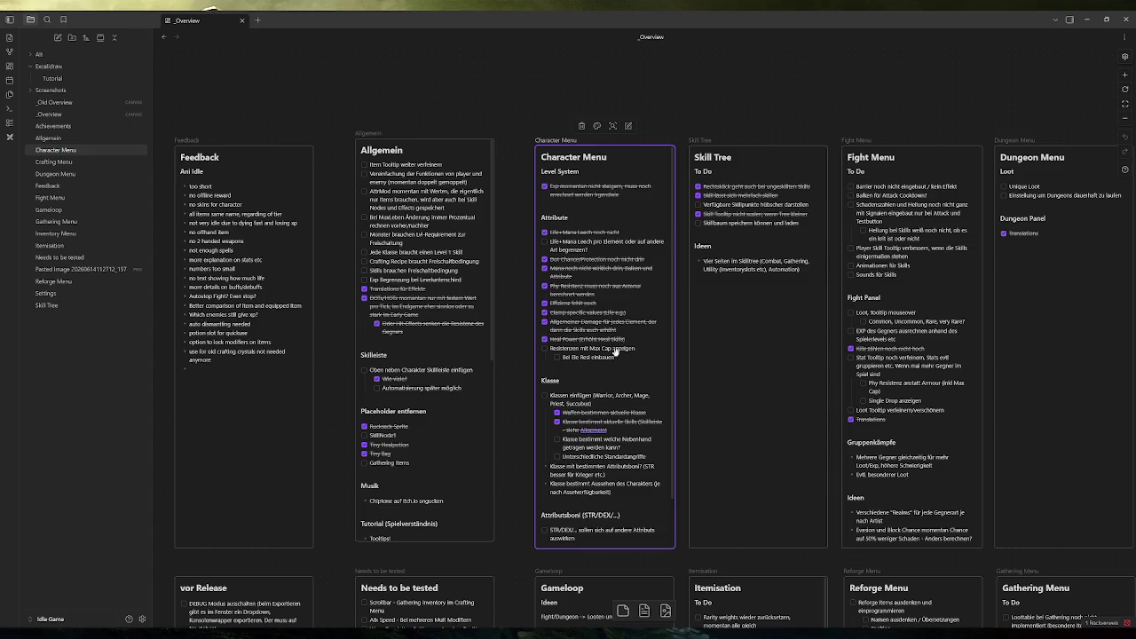
pyautogui.scroll(-2, 515, 356)
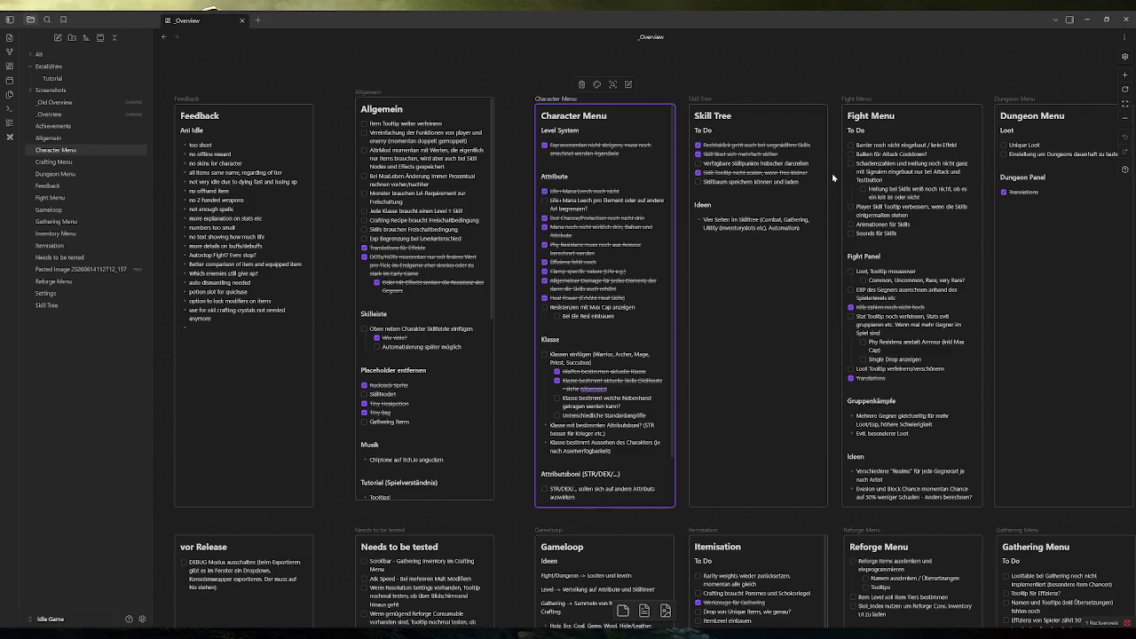
pyautogui.moveTo(983, 77); pyautogui.dragTo(749, 73)
pyautogui.hscroll(5, 749, 72)
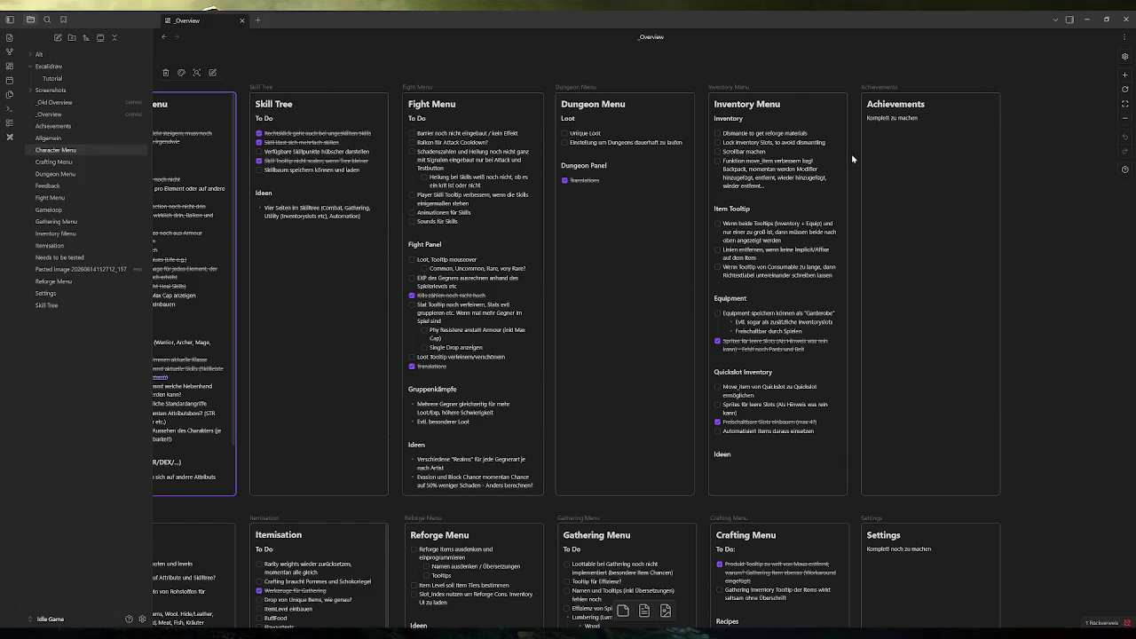
pyautogui.click(68, 81)
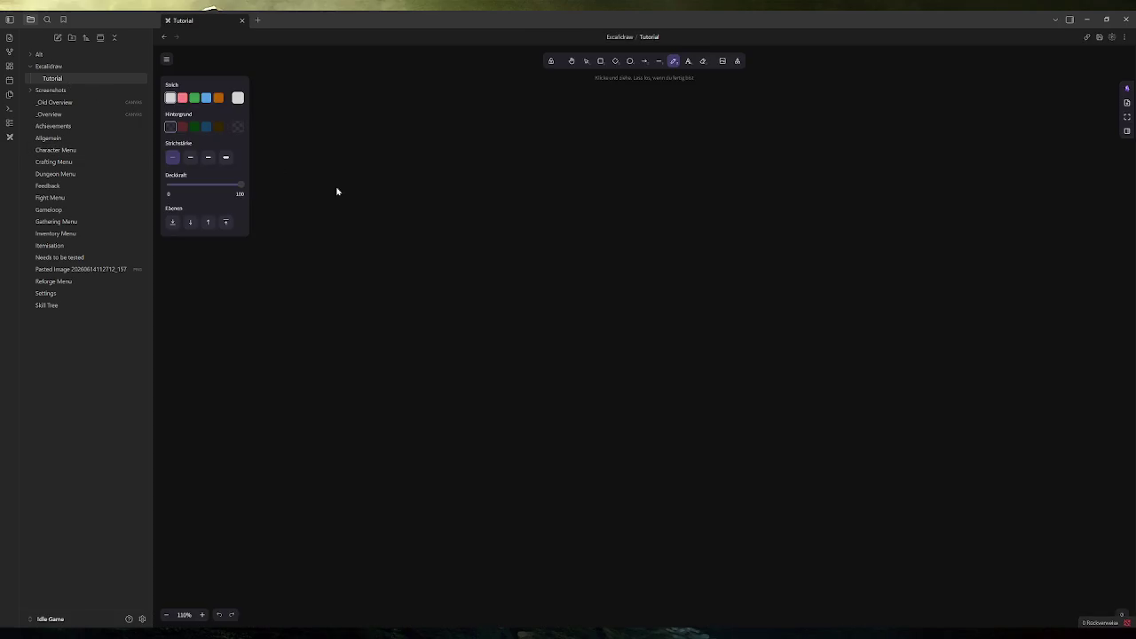
# Draw a freehand sword outline in the Tutorial drawing, undoing a stray stroke first
pyautogui.scroll(3, 761, 406)
pyautogui.scroll(-3, 705, 363)
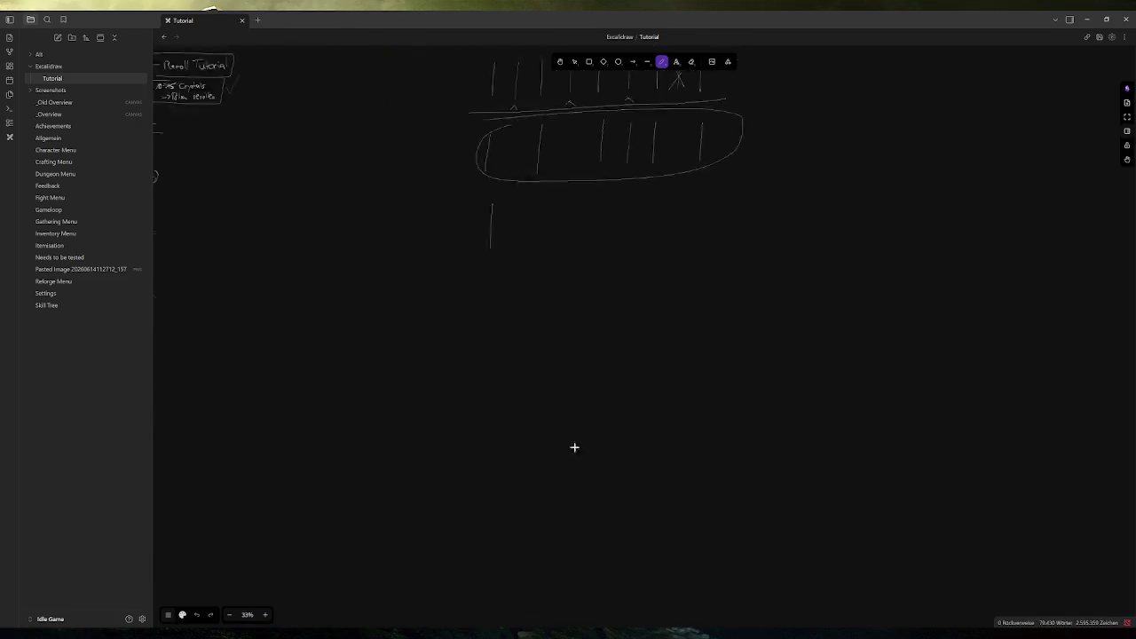
pyautogui.scroll(5, 574, 448)
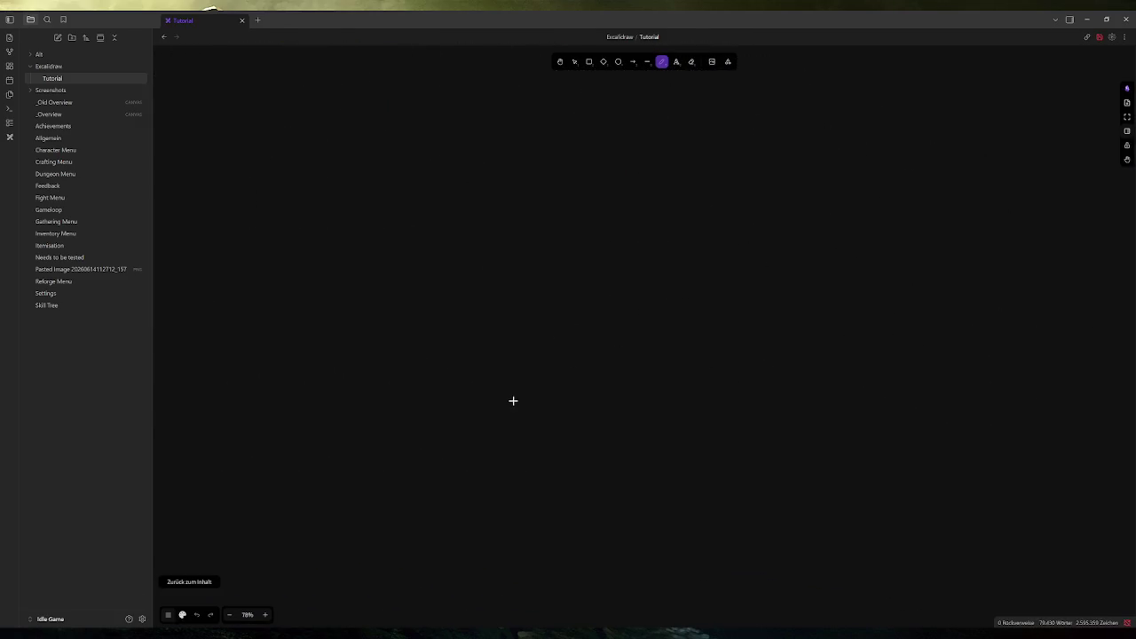
pyautogui.moveTo(513, 400); pyautogui.dragTo(514, 444)
pyautogui.hotkey('ctrl', 'z')
pyautogui.scroll(5, 556, 296)
pyautogui.moveTo(567, 325)
pyautogui.mouseDown()
pyautogui.moveTo(565, 375)
pyautogui.moveTo(583, 399)
pyautogui.moveTo(601, 390)
pyautogui.moveTo(592, 325)
pyautogui.moveTo(547, 318)
pyautogui.moveTo(535, 294)
pyautogui.moveTo(642, 288)
pyautogui.moveTo(560, 254)
pyautogui.moveTo(586, 100)
pyautogui.moveTo(619, 285)
pyautogui.moveTo(609, 300)
pyautogui.mouseUp()
# Undo an extra blade line, then sketch a cube with an X on its front beside the sword
pyautogui.scroll(1, 630, 327)
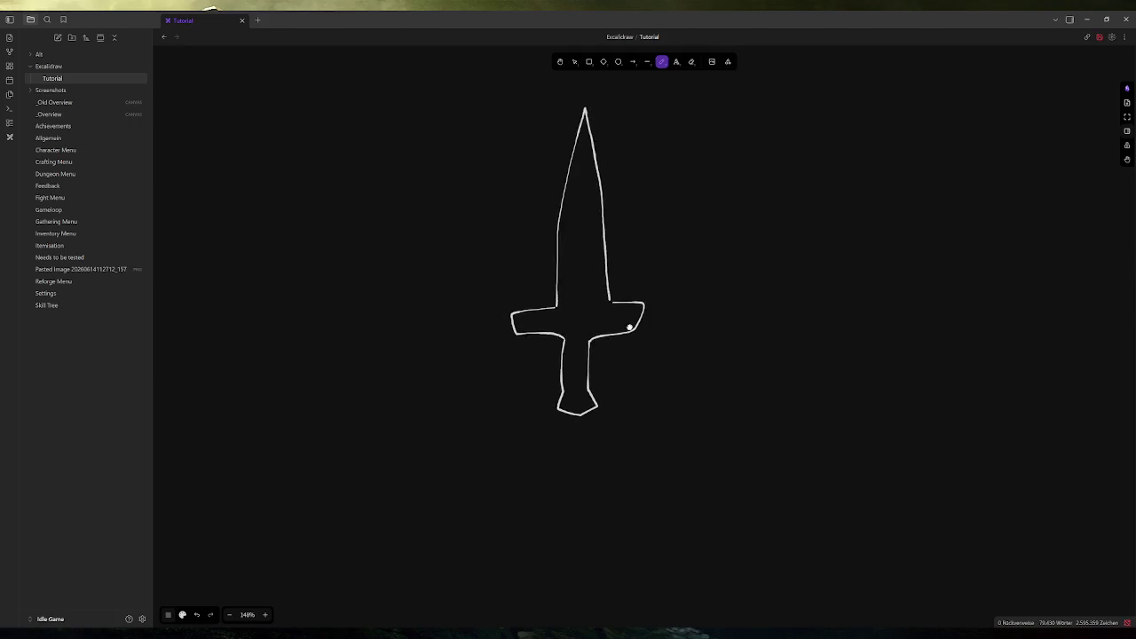
pyautogui.scroll(2, 629, 328)
pyautogui.moveTo(626, 122); pyautogui.dragTo(619, 238)
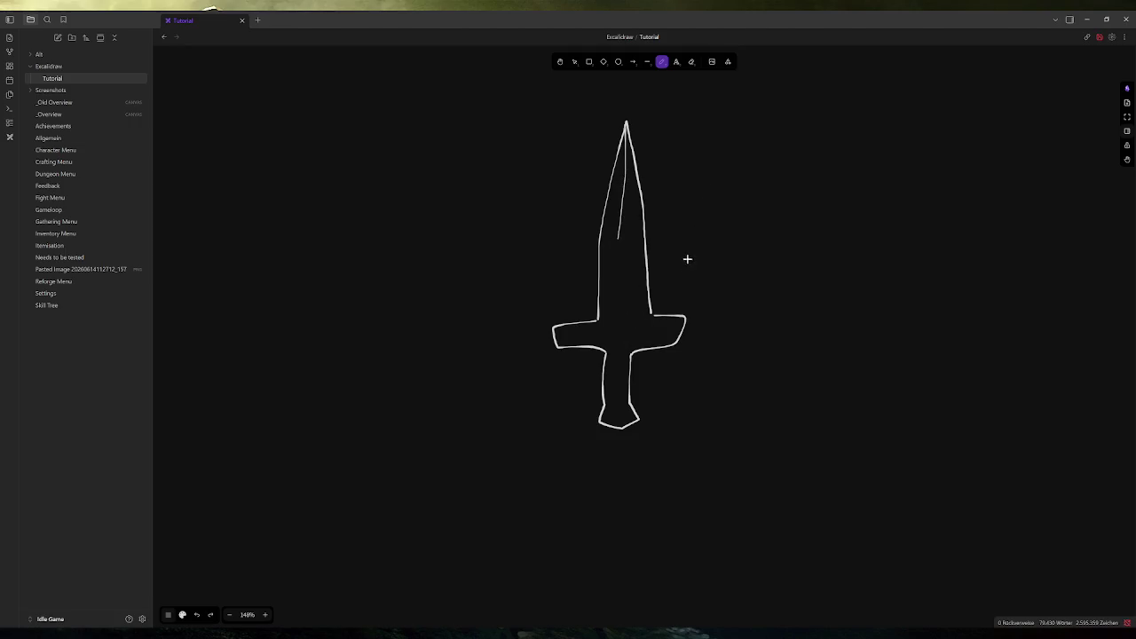
pyautogui.hotkey('ctrl', 'z')
pyautogui.moveTo(793, 289)
pyautogui.mouseDown()
pyautogui.moveTo(813, 336)
pyautogui.moveTo(834, 284)
pyautogui.moveTo(817, 255)
pyautogui.moveTo(866, 260)
pyautogui.moveTo(855, 271)
pyautogui.moveTo(870, 287)
pyautogui.moveTo(837, 329)
pyautogui.mouseUp()
pyautogui.moveTo(830, 287)
pyautogui.mouseDown()
pyautogui.moveTo(808, 331)
pyautogui.moveTo(834, 331)
pyautogui.mouseUp()
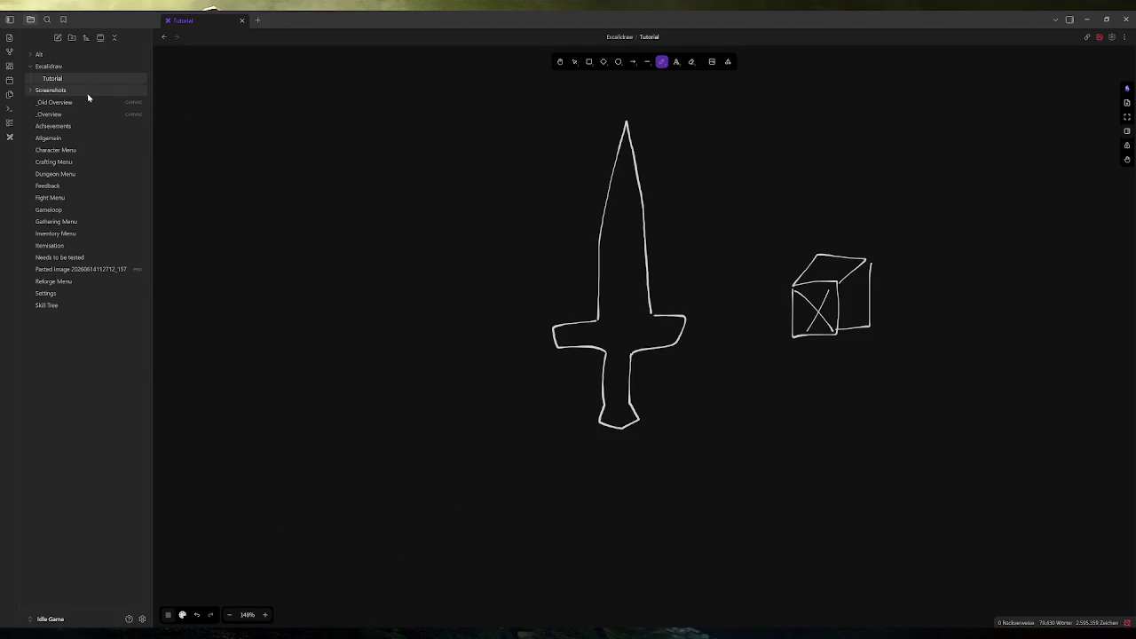
# On the _Overview board, change the first Inventory Menu task to 'Dismantle/Sell'
pyautogui.click(69, 115)
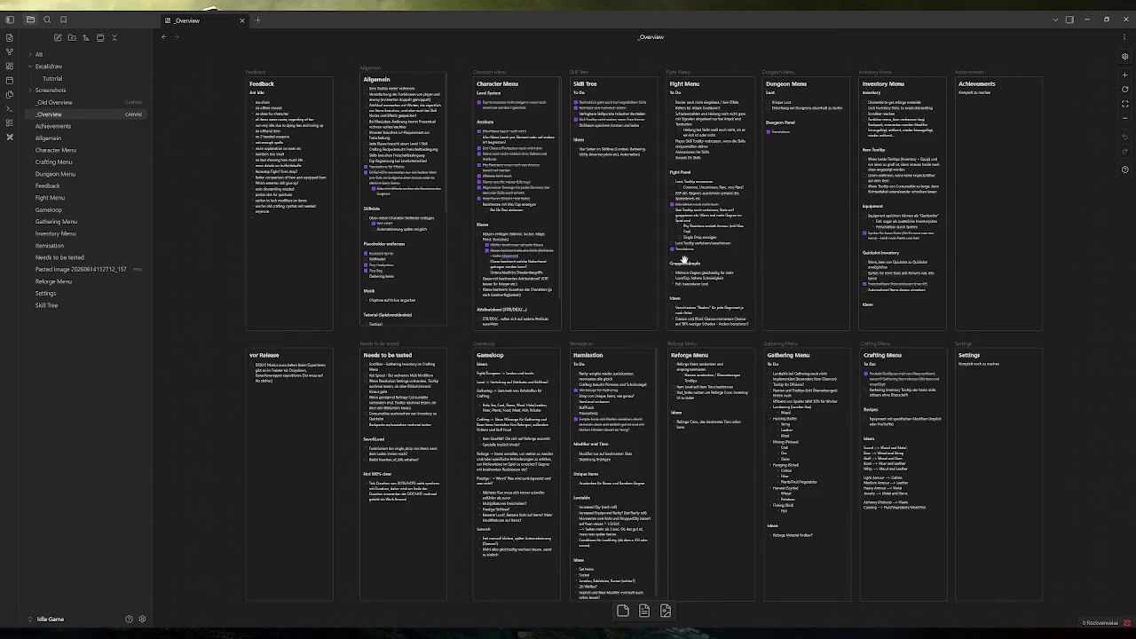
pyautogui.hscroll(2, 757, 213)
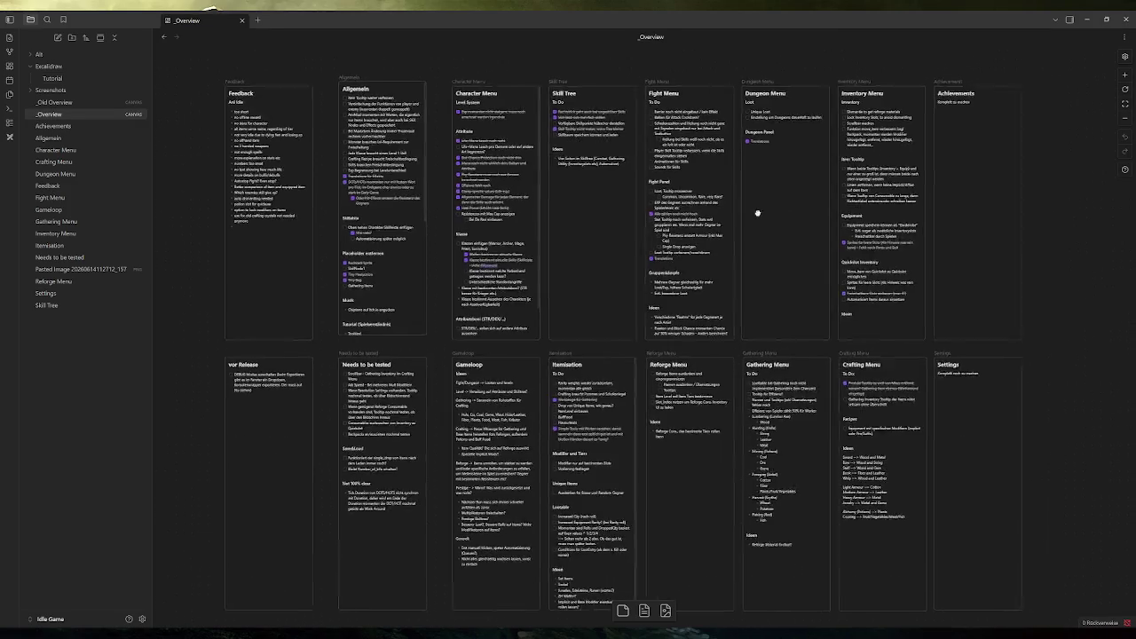
pyautogui.moveTo(758, 213); pyautogui.dragTo(713, 240)
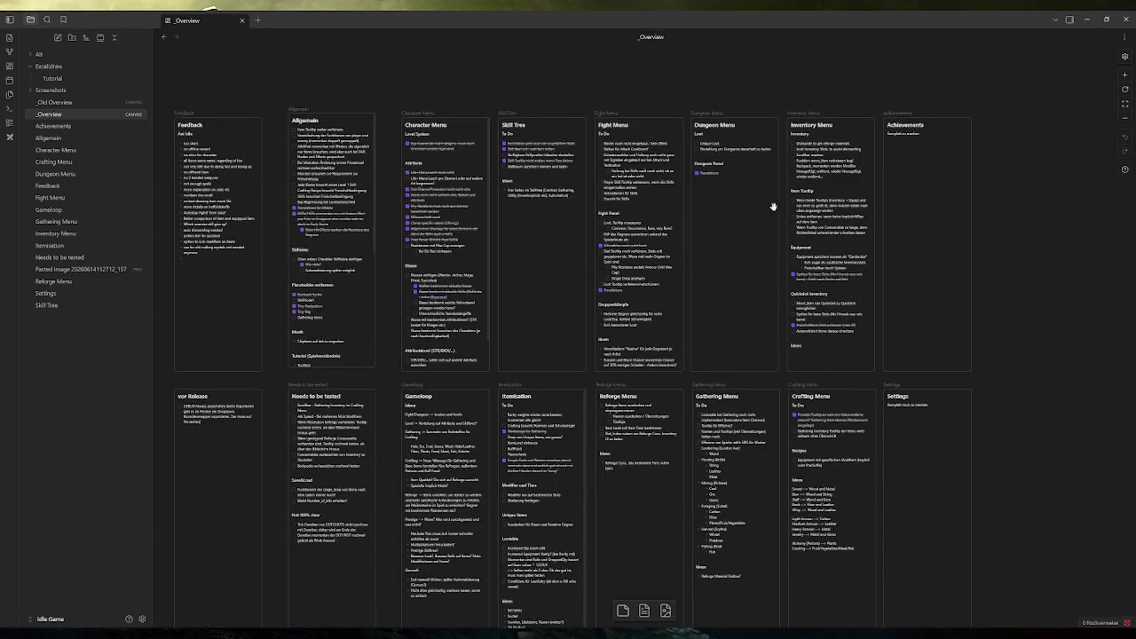
pyautogui.scroll(5, 773, 207)
pyautogui.scroll(1, 860, 202)
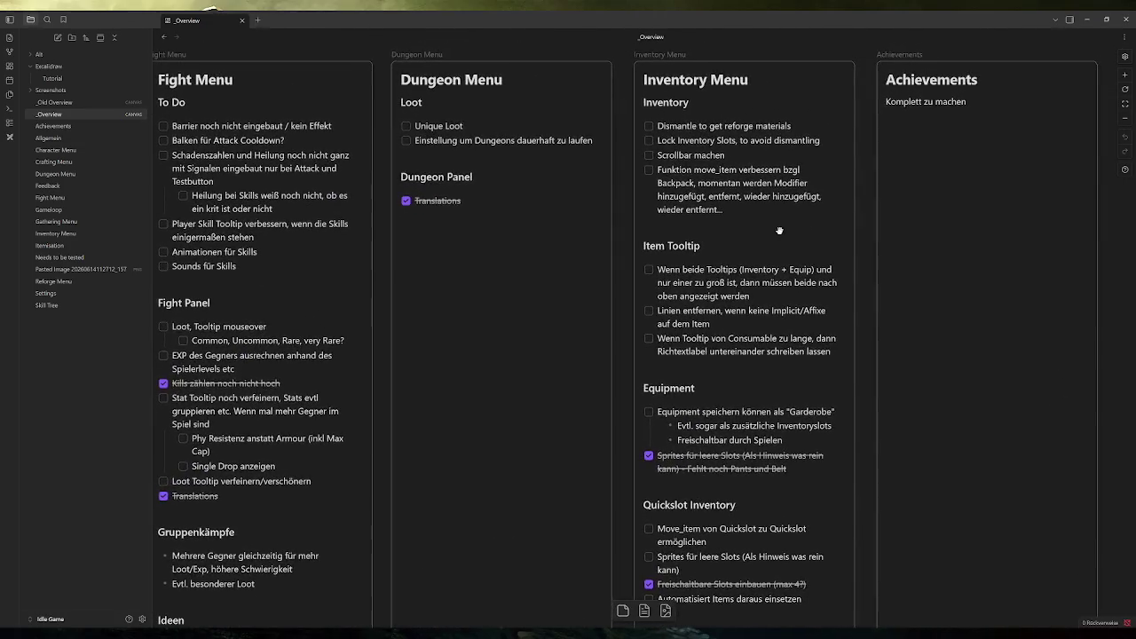
pyautogui.click(792, 126)
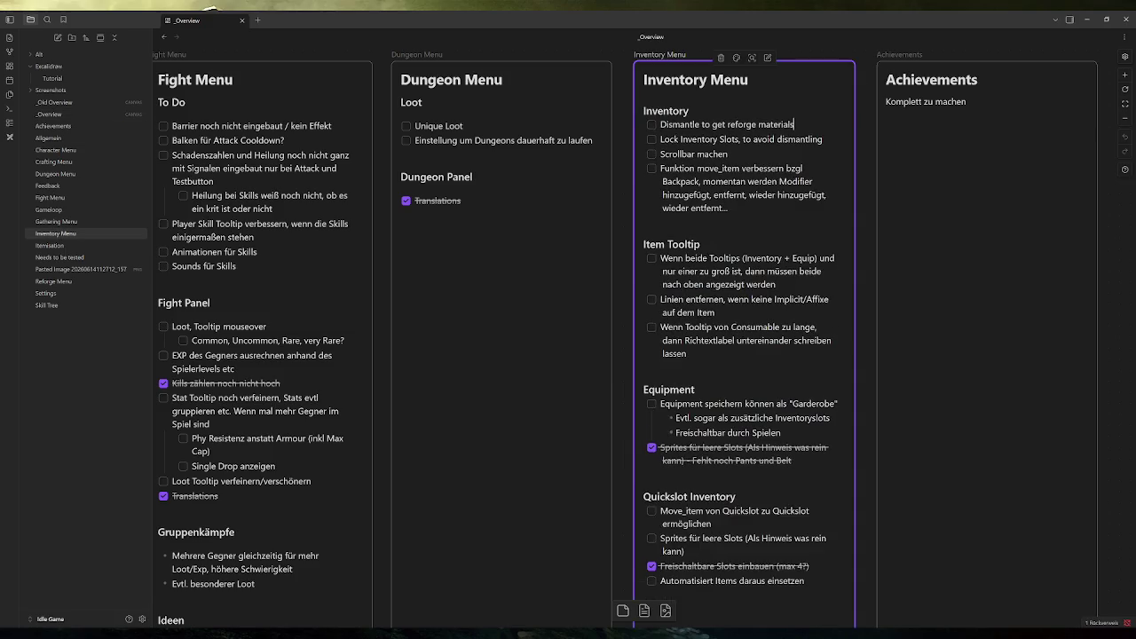
pyautogui.click(699, 125)
pyautogui.write('&')
pyautogui.write('Sell')
pyautogui.click(702, 124)
pyautogui.press('BackSpace')
pyautogui.write('/')
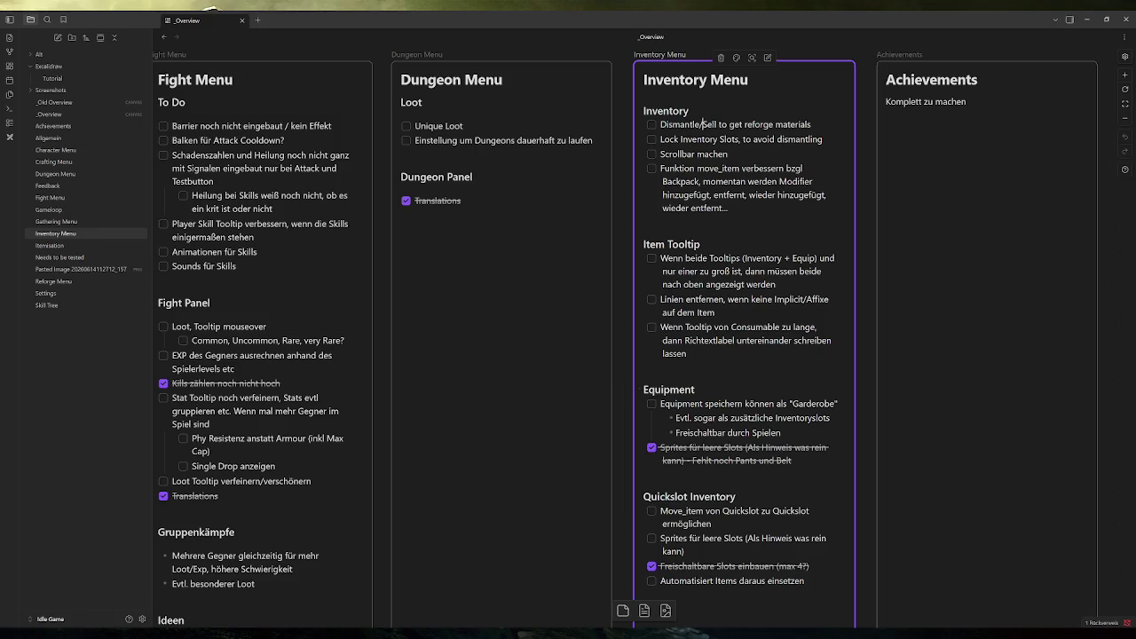
# Add an indented 'Automatisieren' sub-task beneath it, then bring Steam forward from the tray
pyautogui.press('Return')
pyautogui.press('Tab')
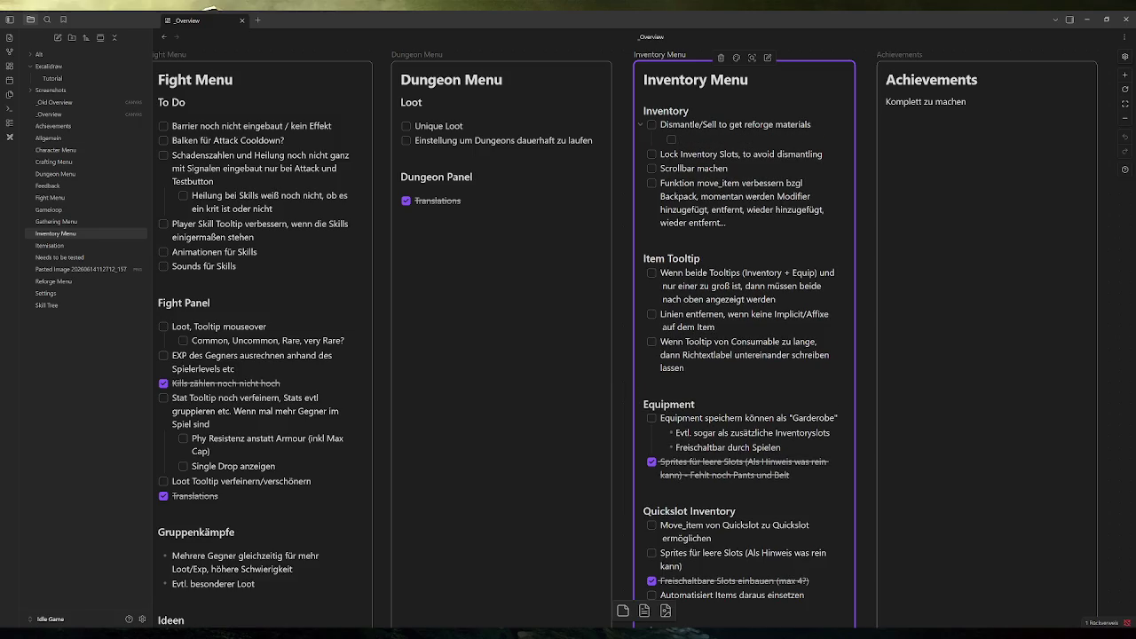
pyautogui.write('Automatisieren')
pyautogui.click(1018, 634)
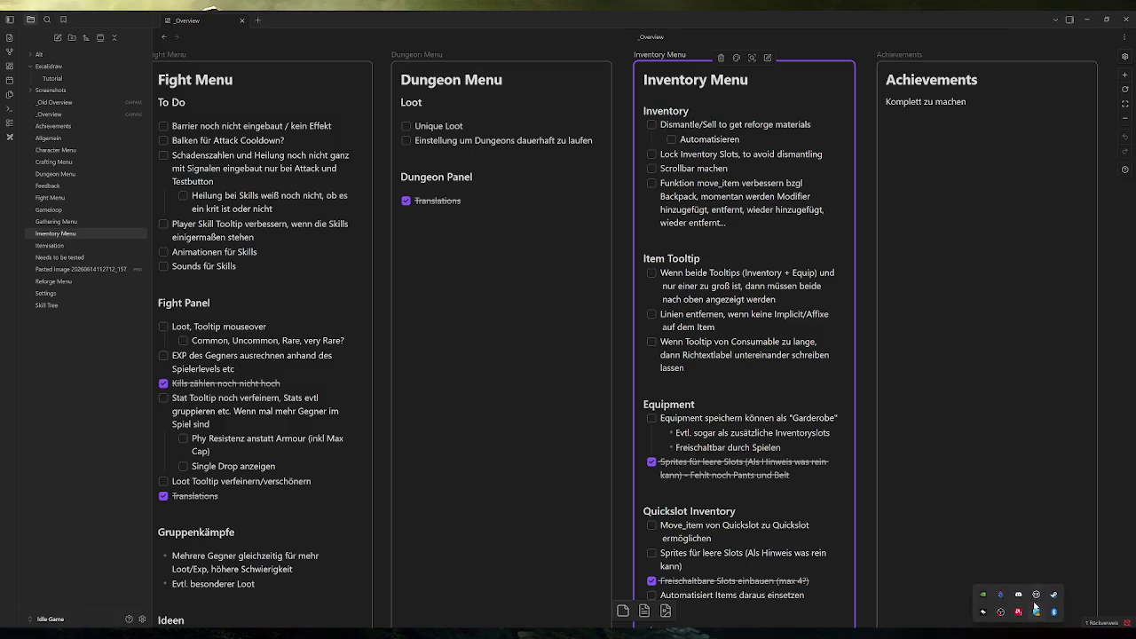
pyautogui.click(1036, 594)
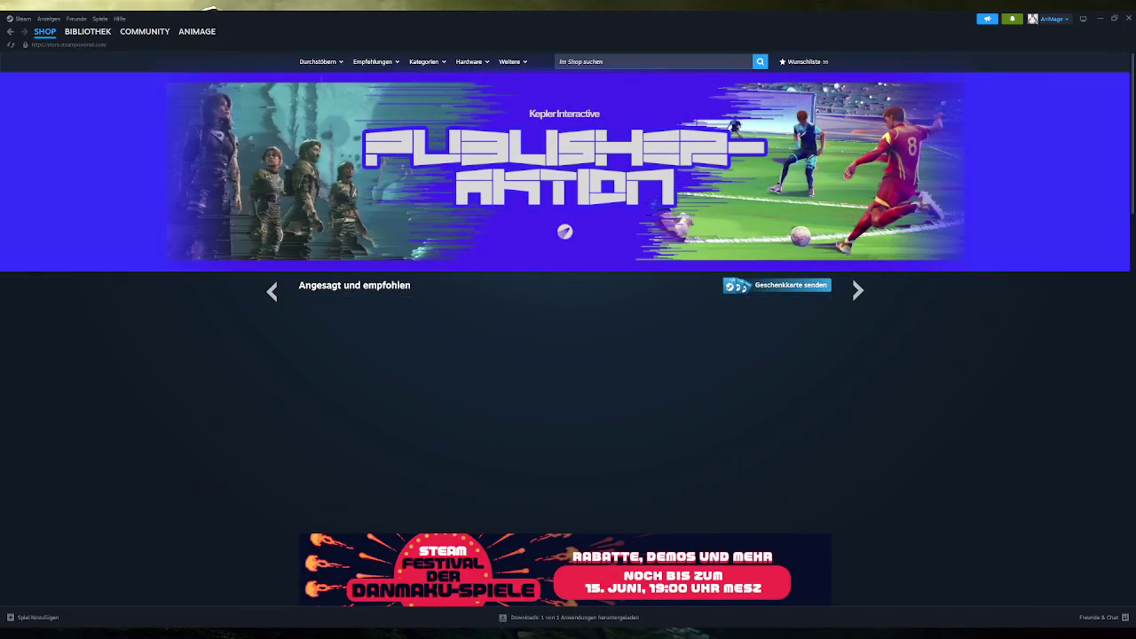
# Search the Steam store for 'octopath' and open the OCTOPATH TRAVELER 0 page
pyautogui.click(653, 61)
pyautogui.write('octo')
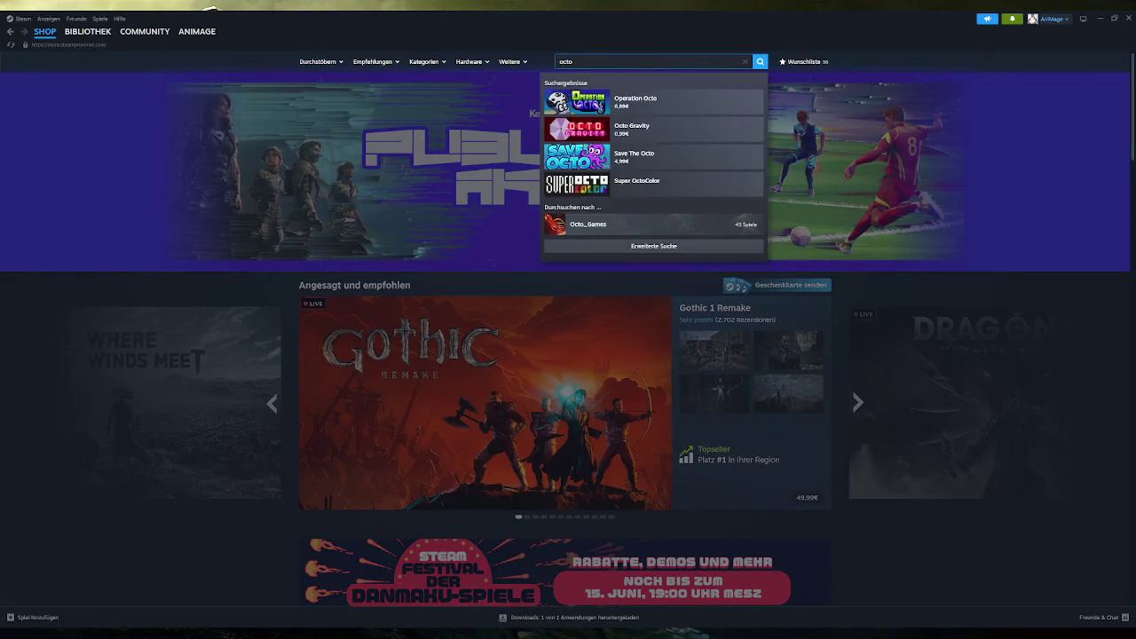
pyautogui.write('path')
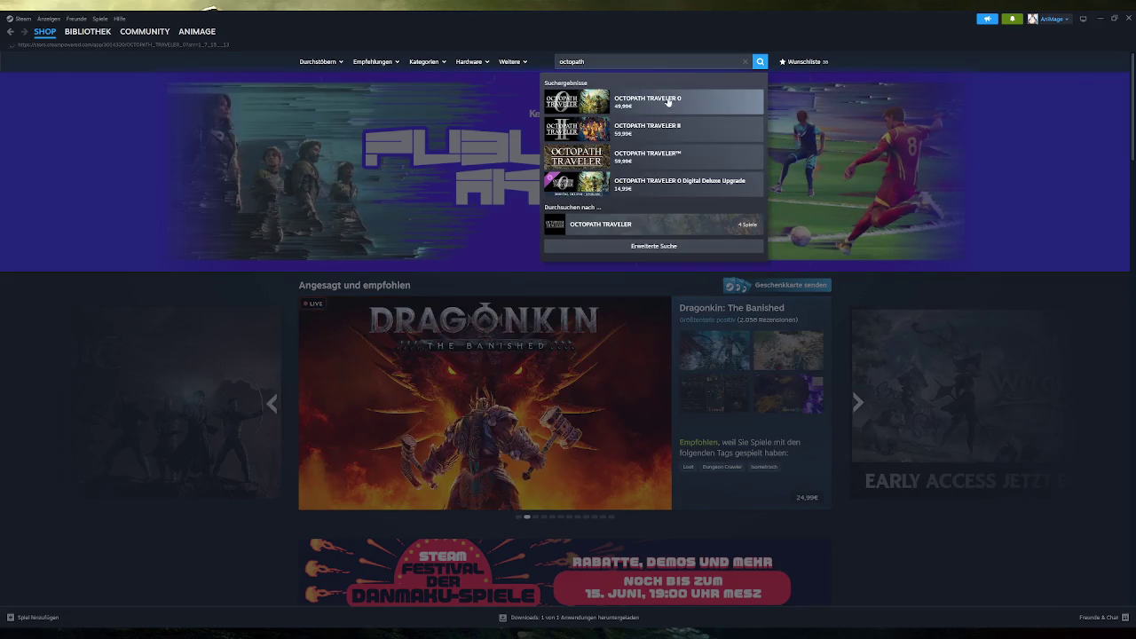
pyautogui.click(668, 103)
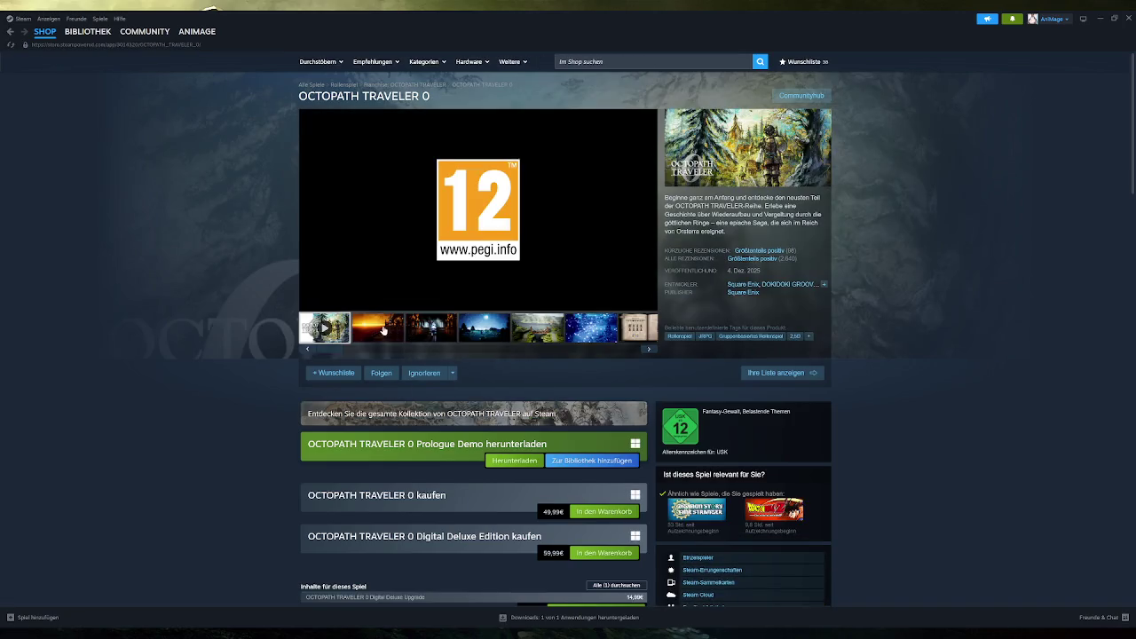
# Step through the screenshots to the Rippletide harbour image and view it full-size
pyautogui.click(384, 331)
pyautogui.click(426, 328)
pyautogui.click(461, 328)
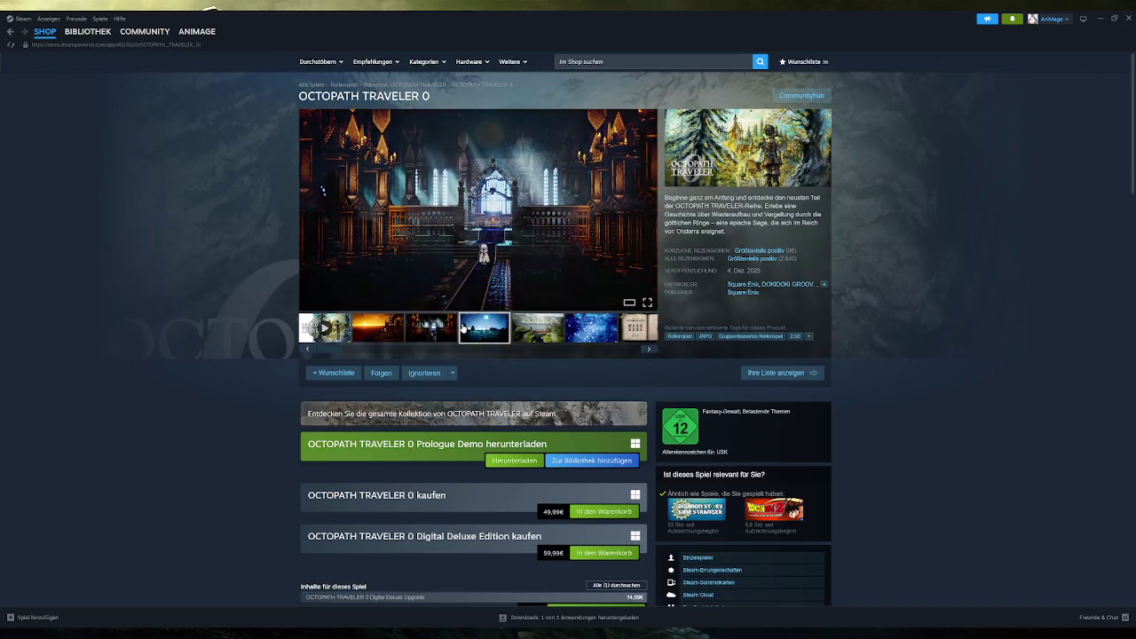
pyautogui.click(537, 328)
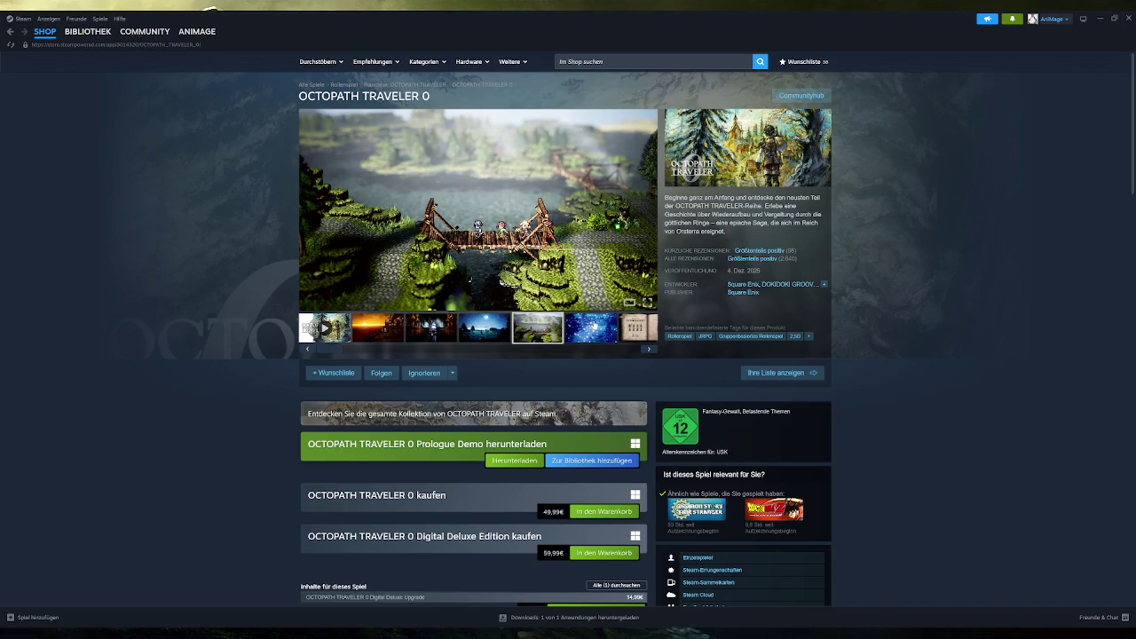
pyautogui.click(593, 326)
pyautogui.click(647, 349)
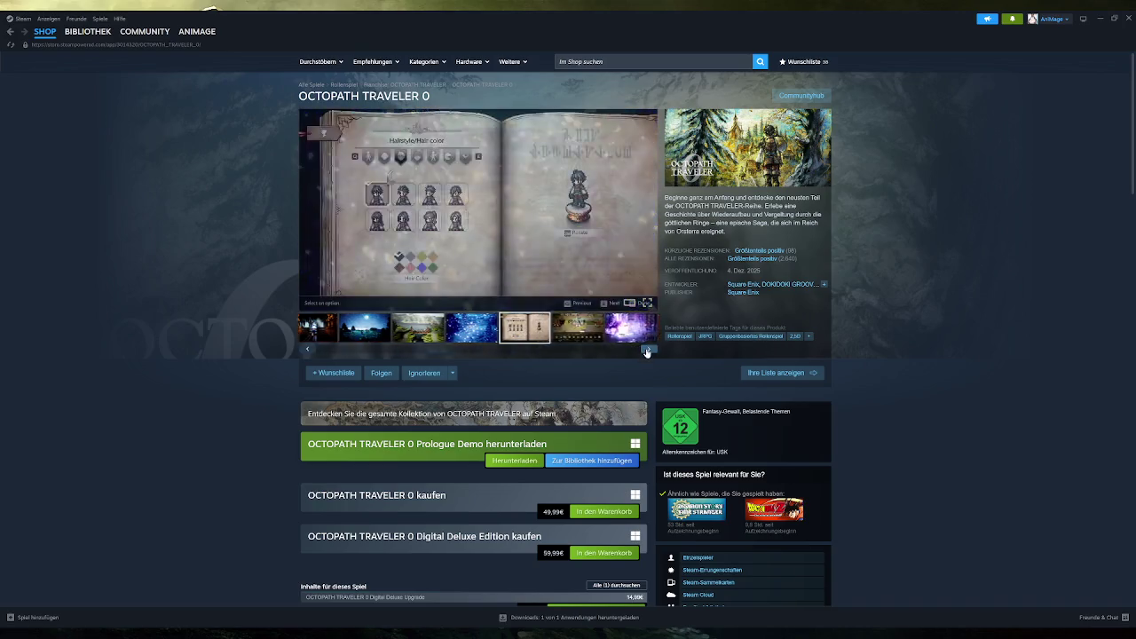
pyautogui.click(647, 349)
pyautogui.click(647, 350)
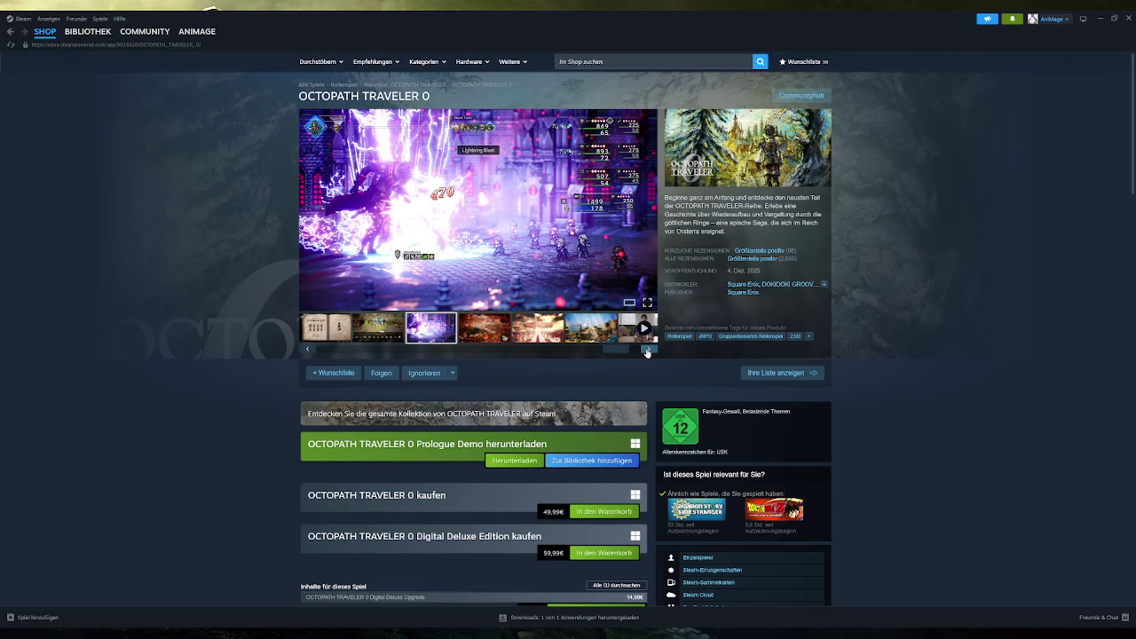
pyautogui.click(647, 350)
pyautogui.click(647, 349)
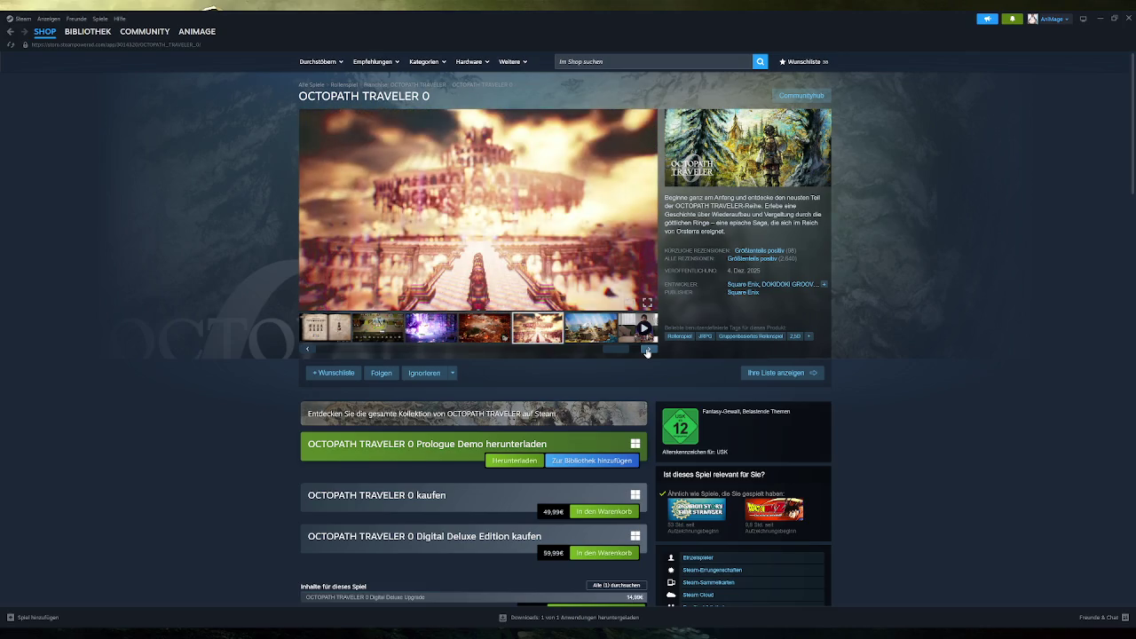
pyautogui.click(647, 350)
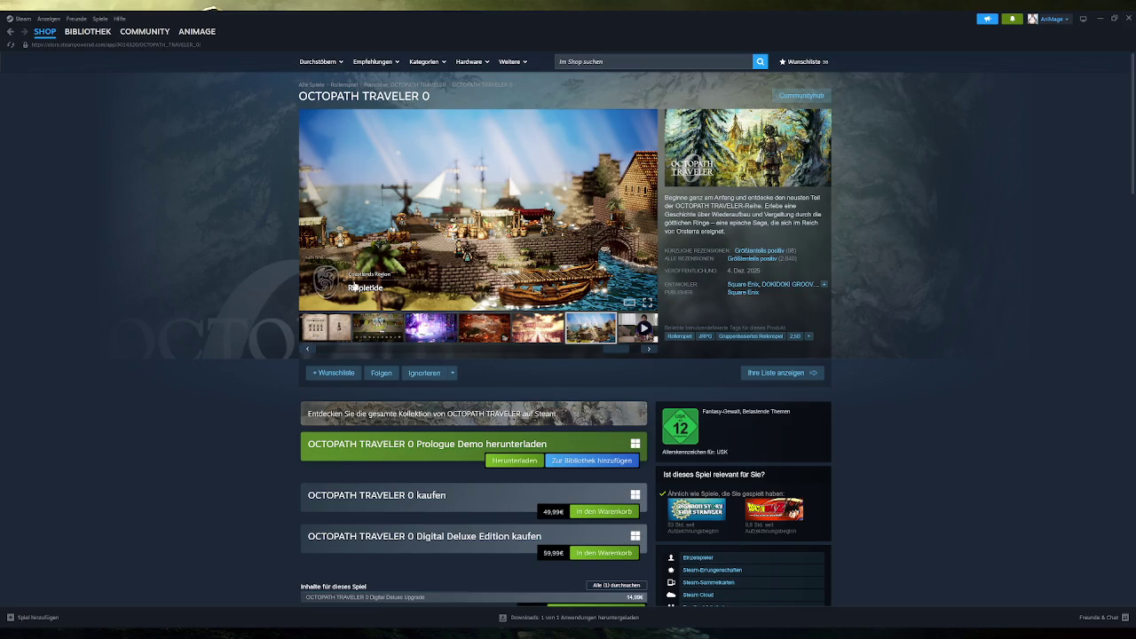
pyautogui.click(475, 253)
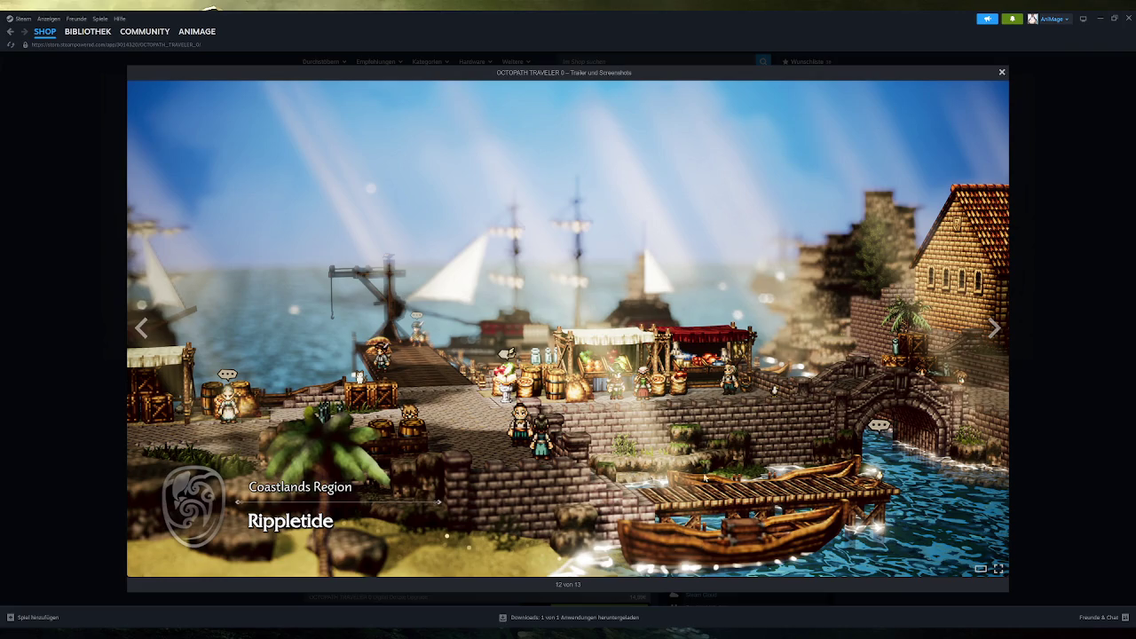
# Close the full-size screenshot and browse the thumbnails back to the Rippletide harbour shot
pyautogui.click(1003, 74)
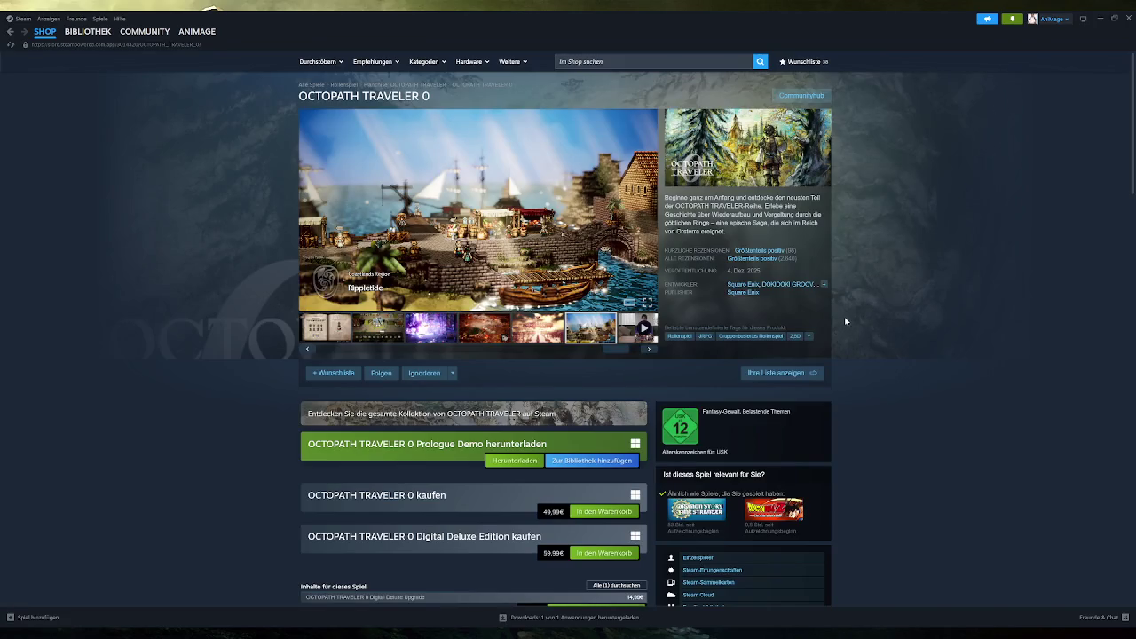
pyautogui.moveTo(618, 349); pyautogui.dragTo(531, 345)
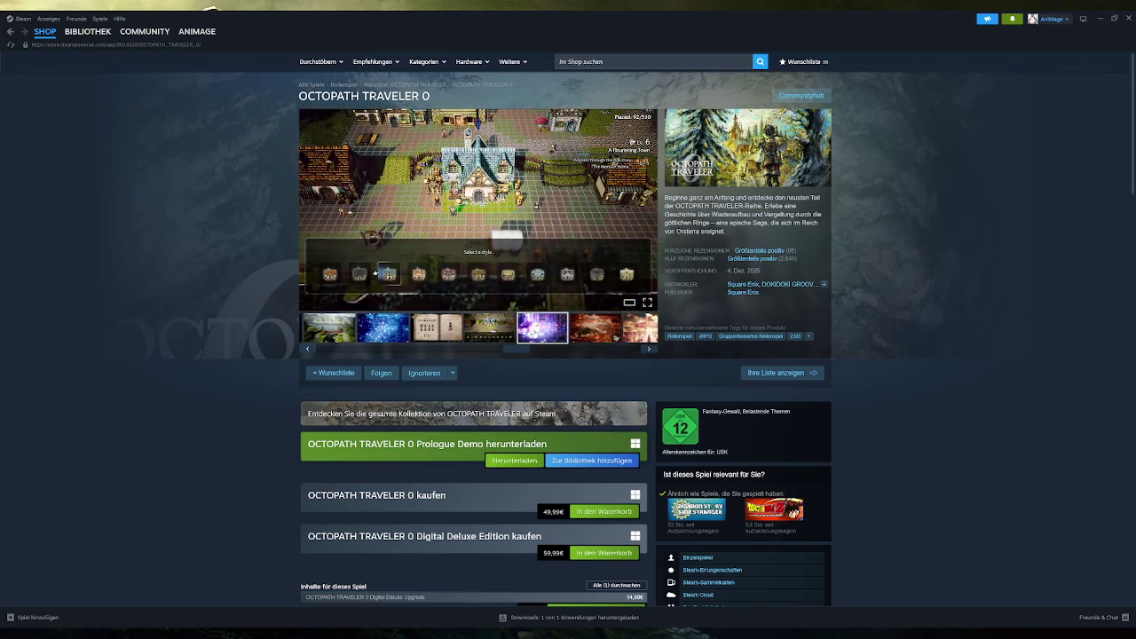
pyautogui.click(577, 330)
pyautogui.click(550, 329)
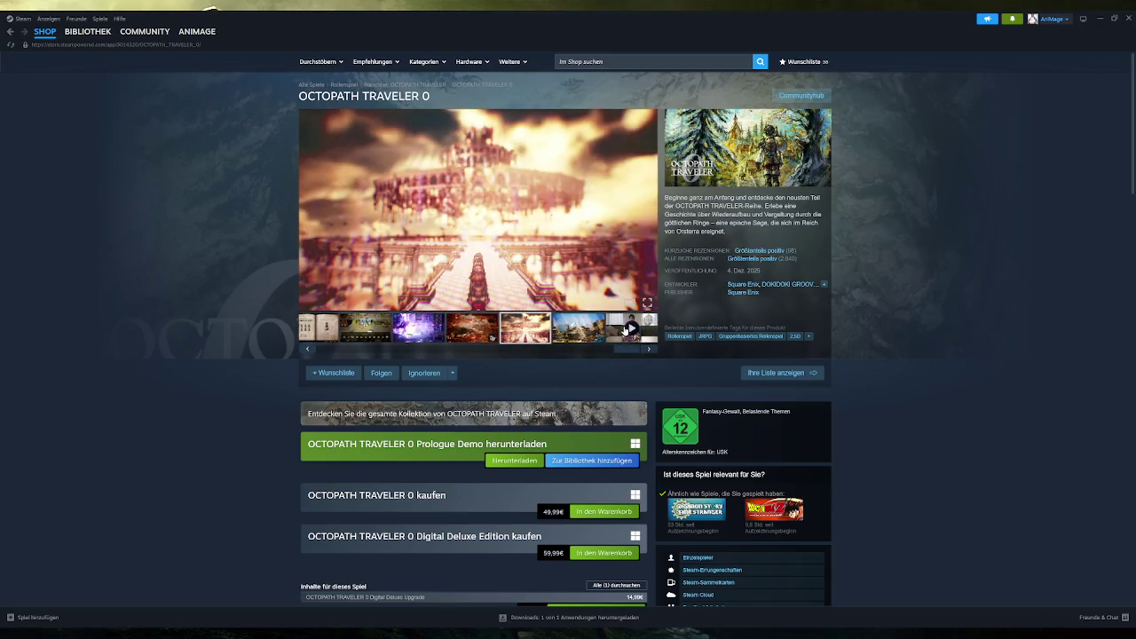
pyautogui.click(568, 329)
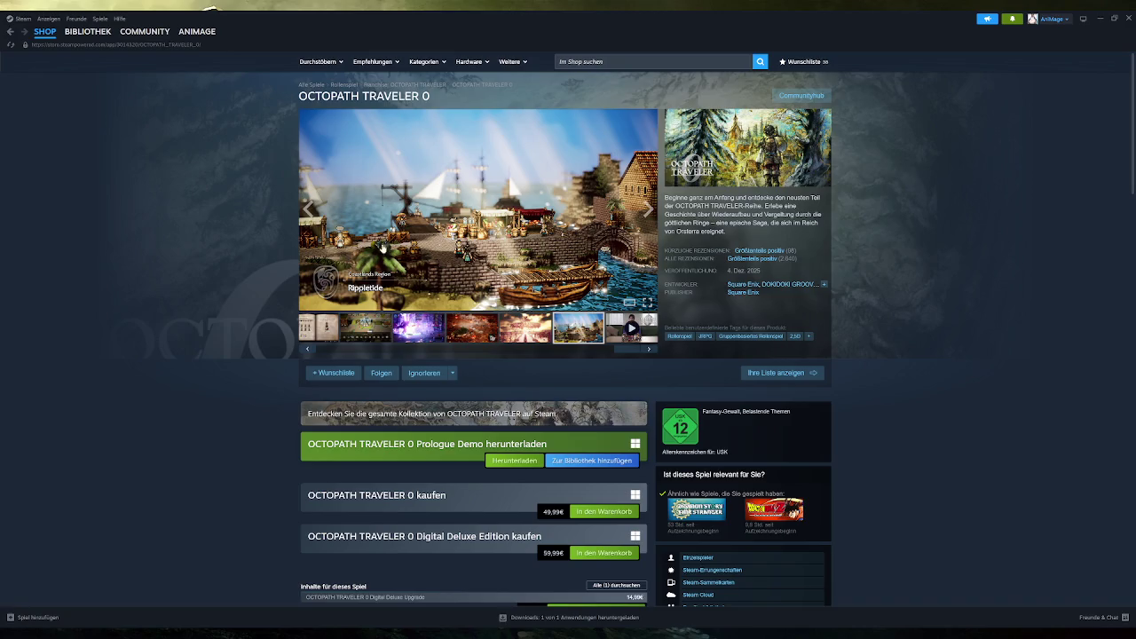
# View the harbour screenshot full size, close it, and minimize the Steam window
pyautogui.click(343, 256)
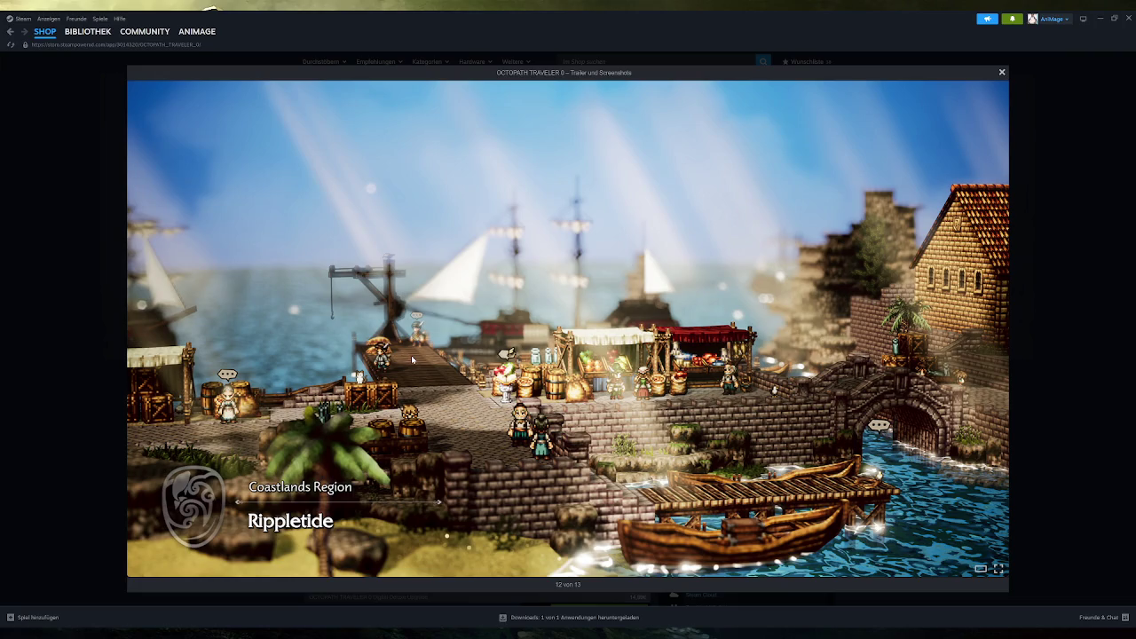
pyautogui.click(1001, 72)
pyautogui.click(1129, 17)
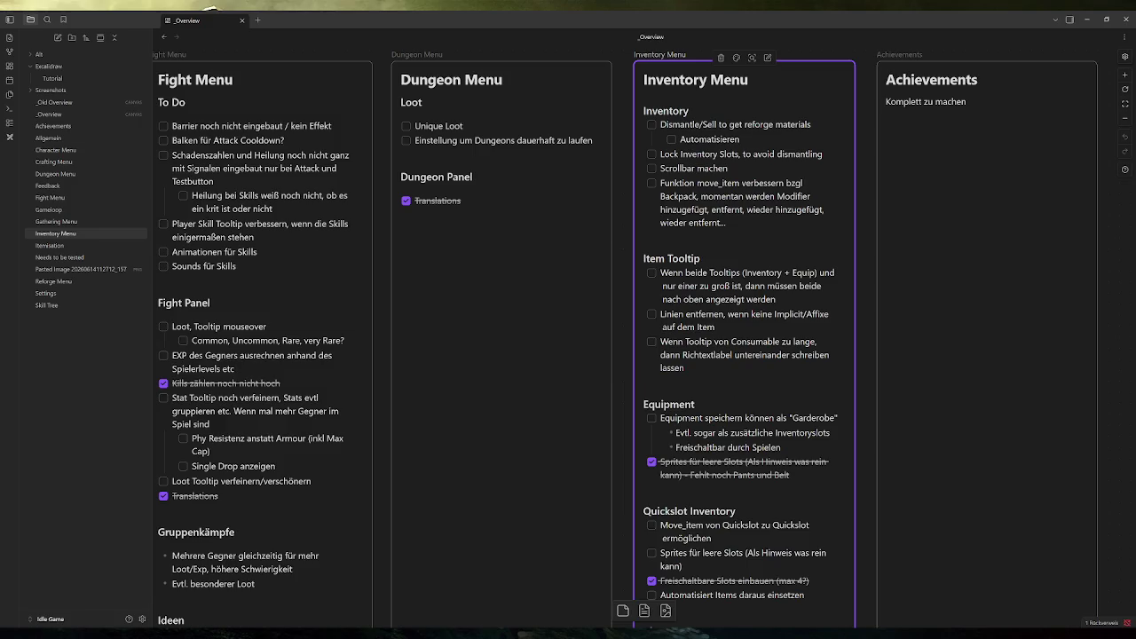
pyautogui.moveTo(823, 154); pyautogui.dragTo(647, 154)
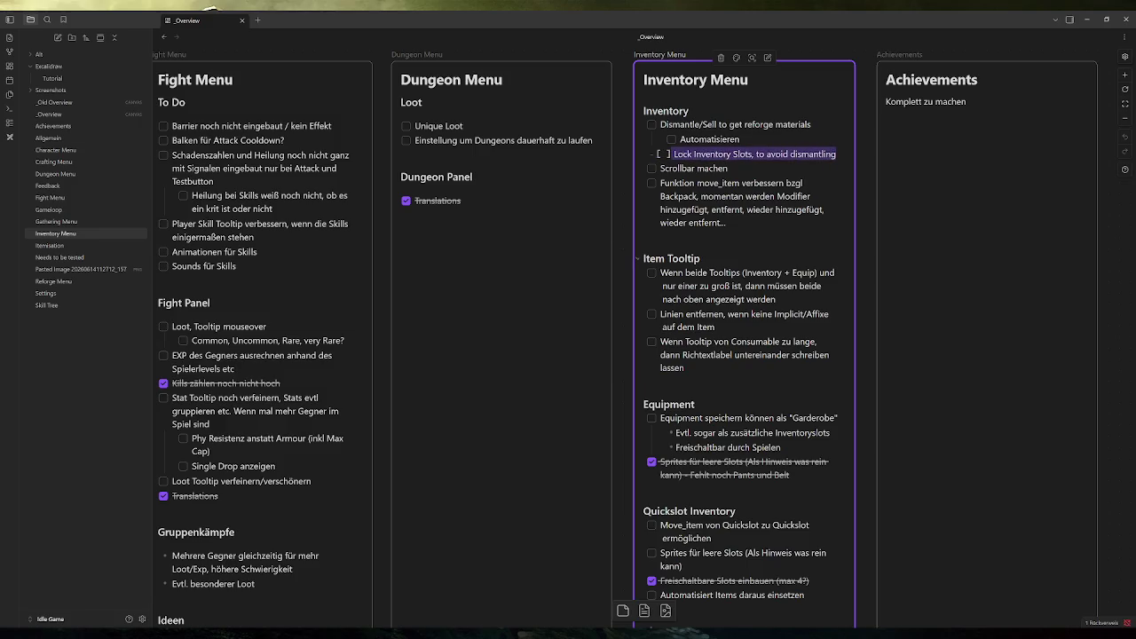
pyautogui.click(624, 142)
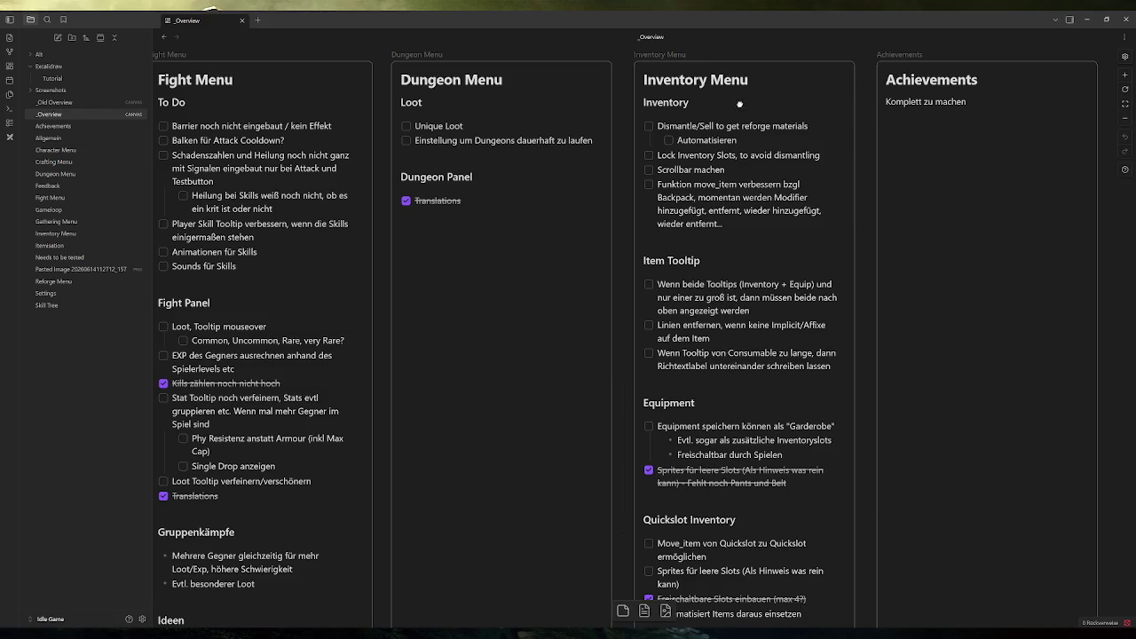
# Add a 'Filter Optionen' checklist item below Automatisieren in the Inventory Menu card
pyautogui.doubleClick(742, 140)
pyautogui.press('Return')
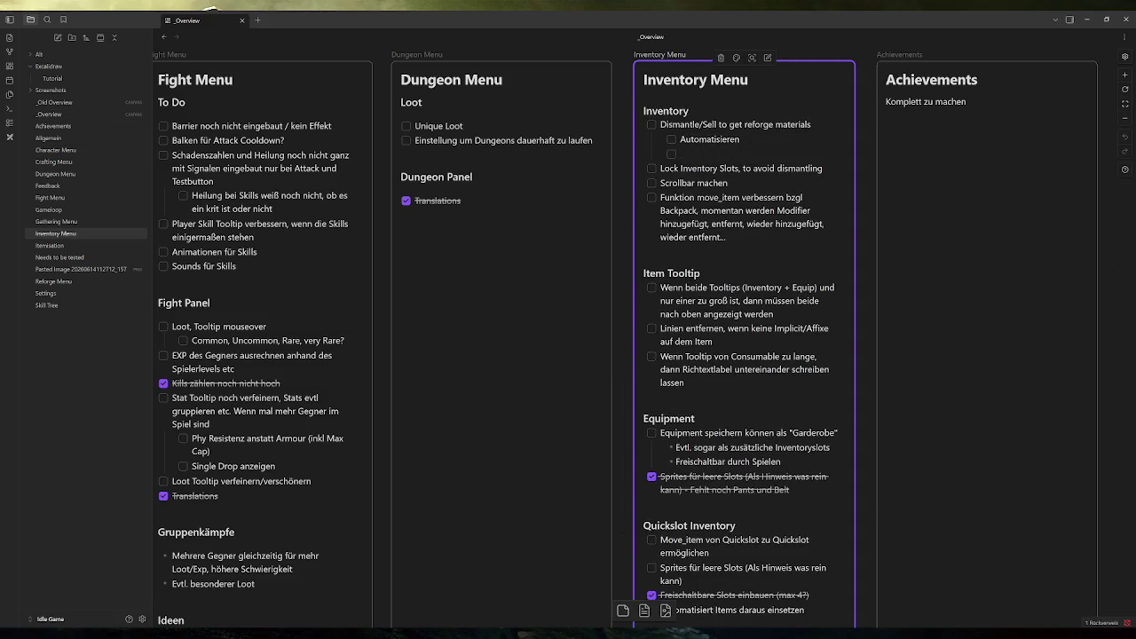
pyautogui.write('Filter')
pyautogui.write(' Optionen')
# Nest sub-items Rarity, Item Level, Item Type and bestimmte Modifier under Filter Optionen
pyautogui.press('Return')
pyautogui.press('Tab')
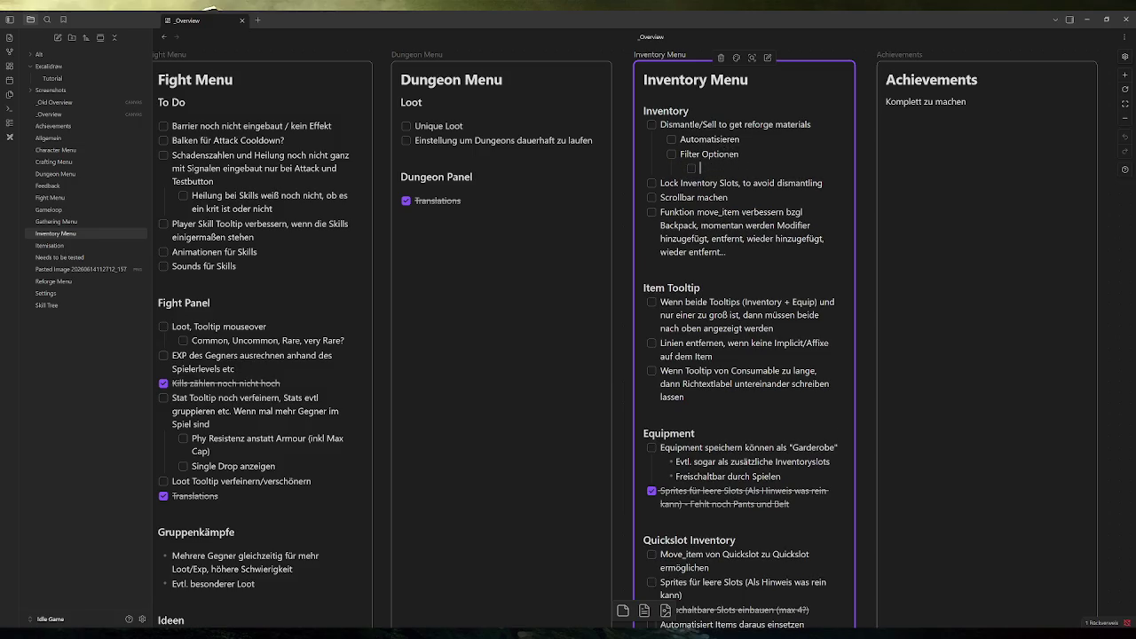
pyautogui.write('Rarity')
pyautogui.press('Return')
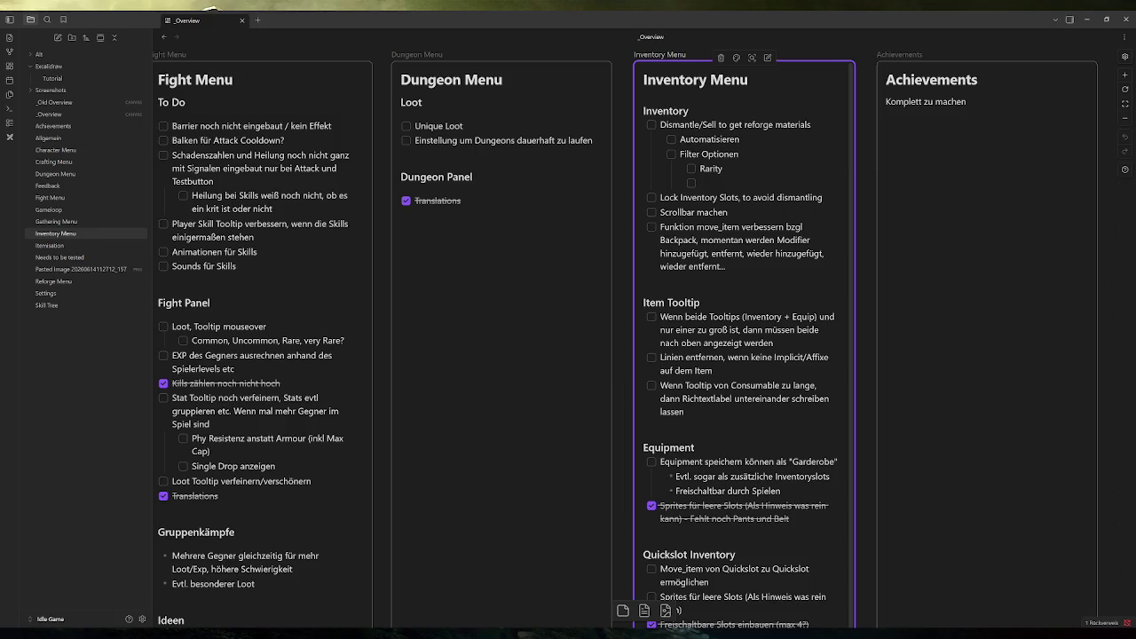
pyautogui.write('Item Level')
pyautogui.press('Return')
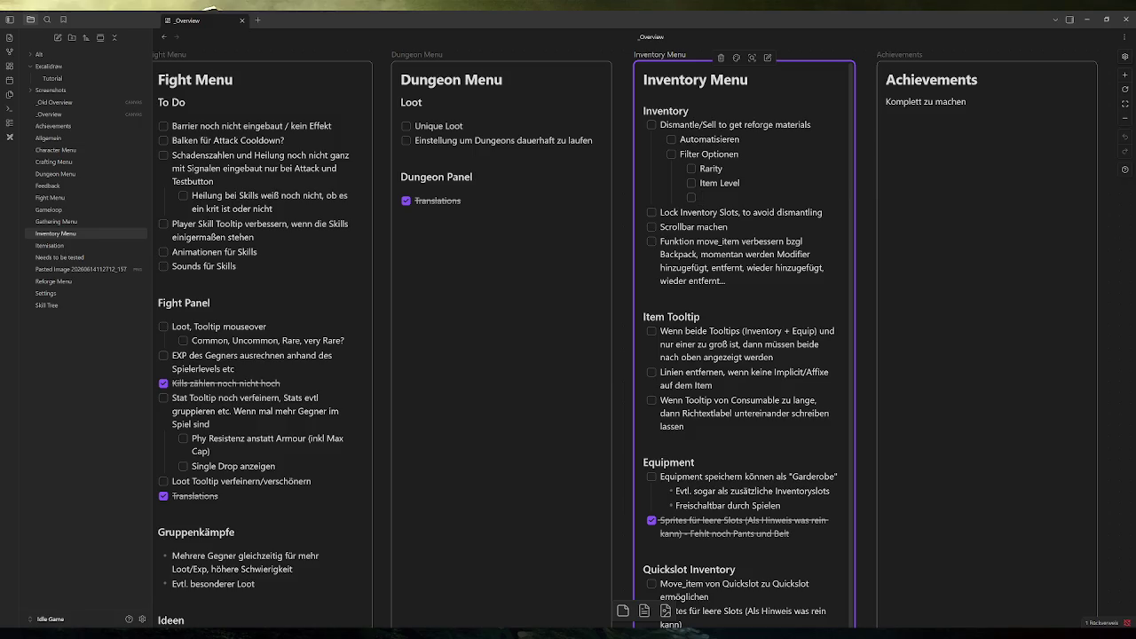
pyautogui.write('Item Type')
pyautogui.press('Return')
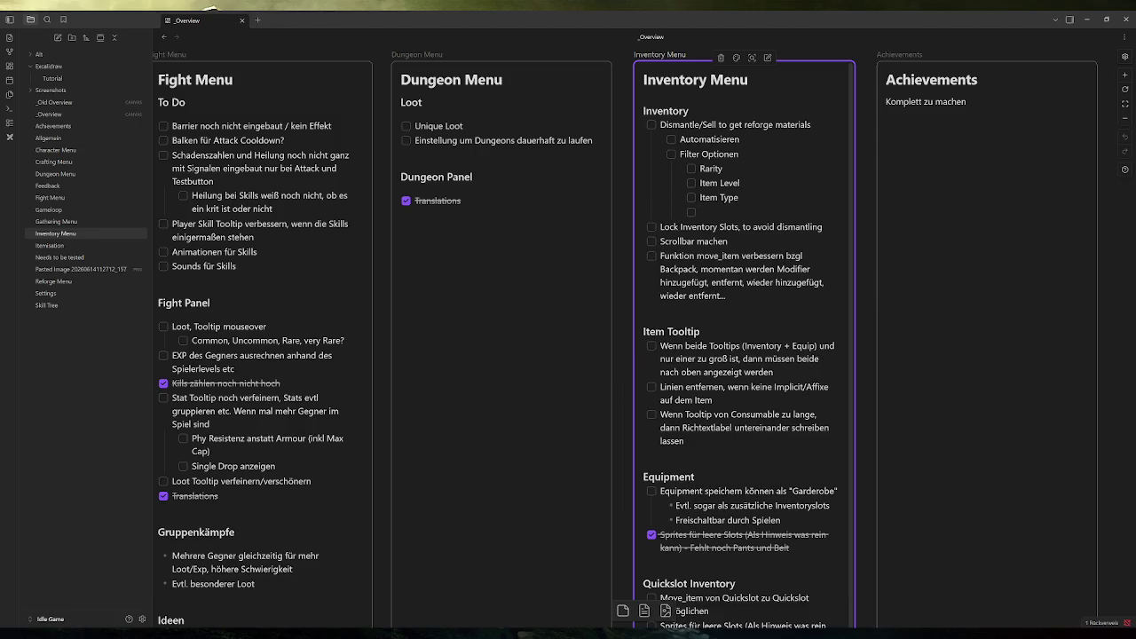
pyautogui.write('bestimmte Modifier')
# Finish editing the Inventory Menu card and show the hidden taskbar icons
pyautogui.click(739, 197)
pyautogui.press('Up')
pyautogui.press('Up')
pyautogui.press('Up')
pyautogui.click(624, 155)
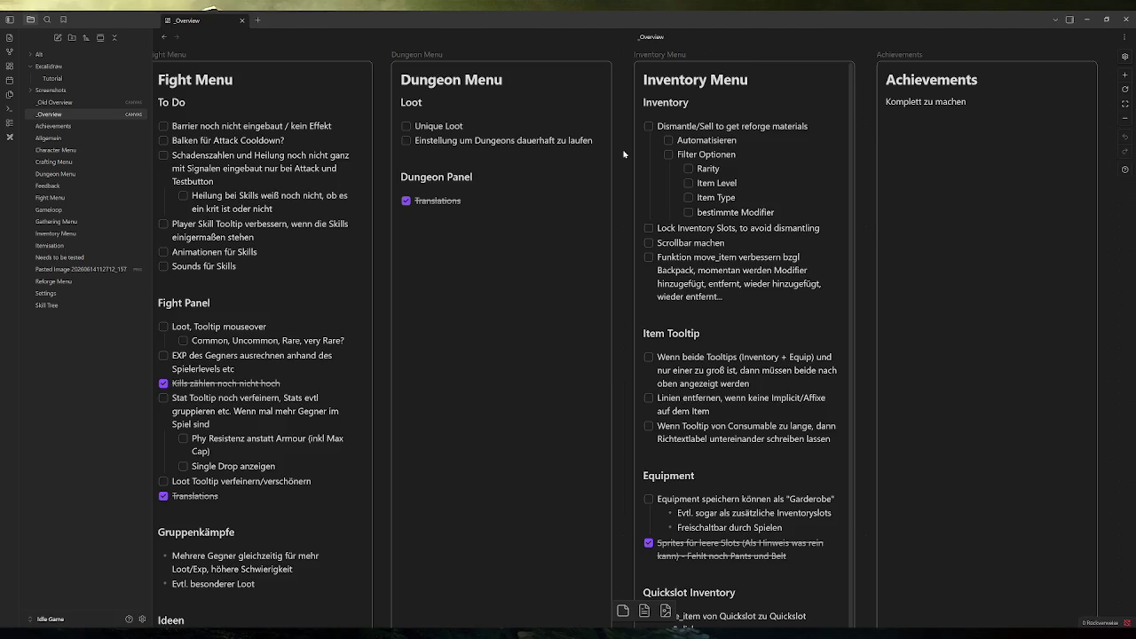
pyautogui.click(1020, 634)
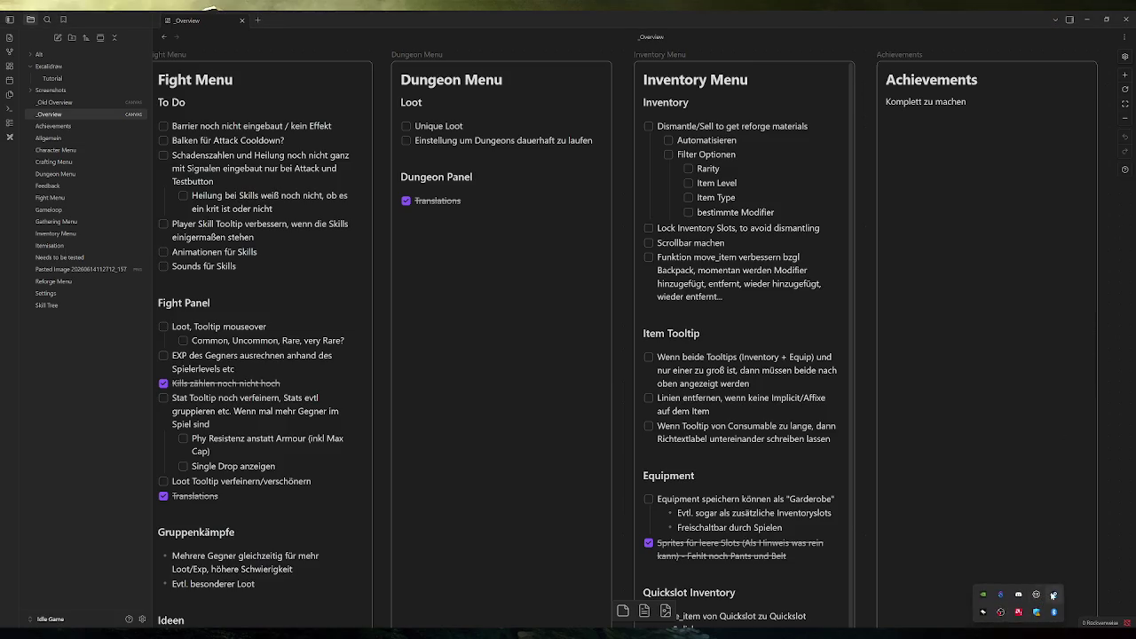
# Launch the idle game from Steam's tray menu and switch to its Inventory screen
pyautogui.rightClick(1052, 596)
pyautogui.click(985, 424)
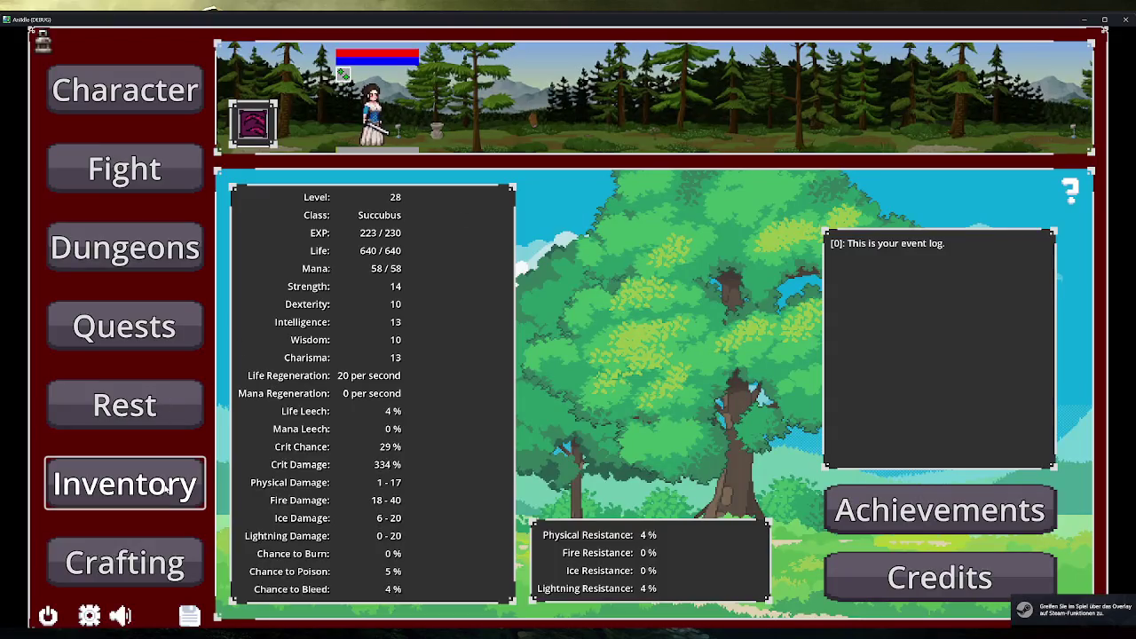
pyautogui.click(156, 484)
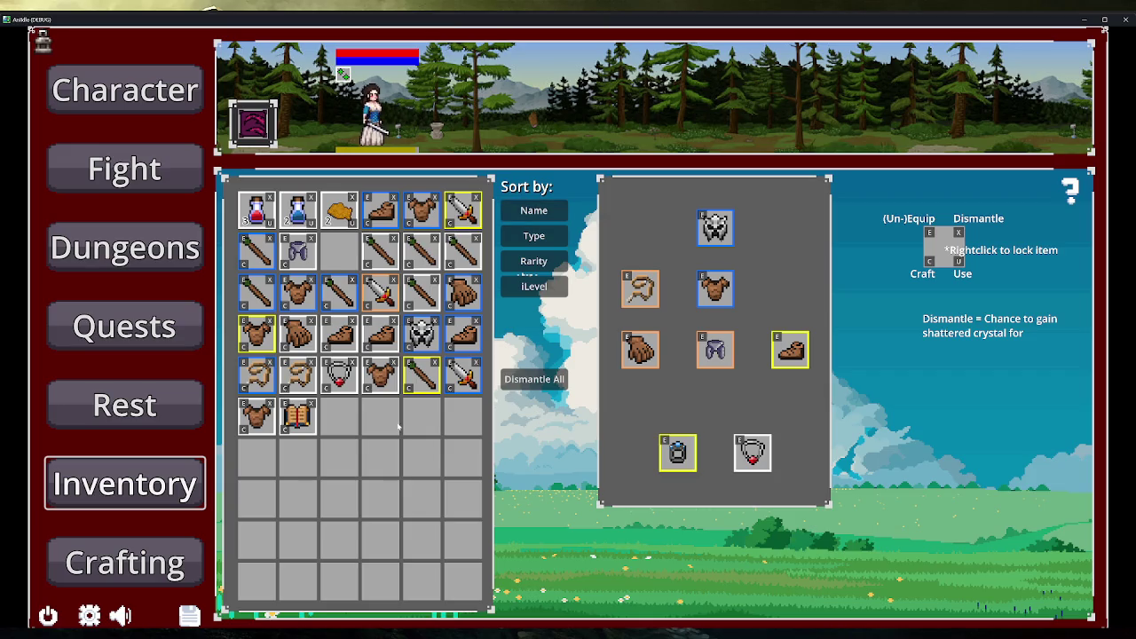
pyautogui.moveTo(547, 504)
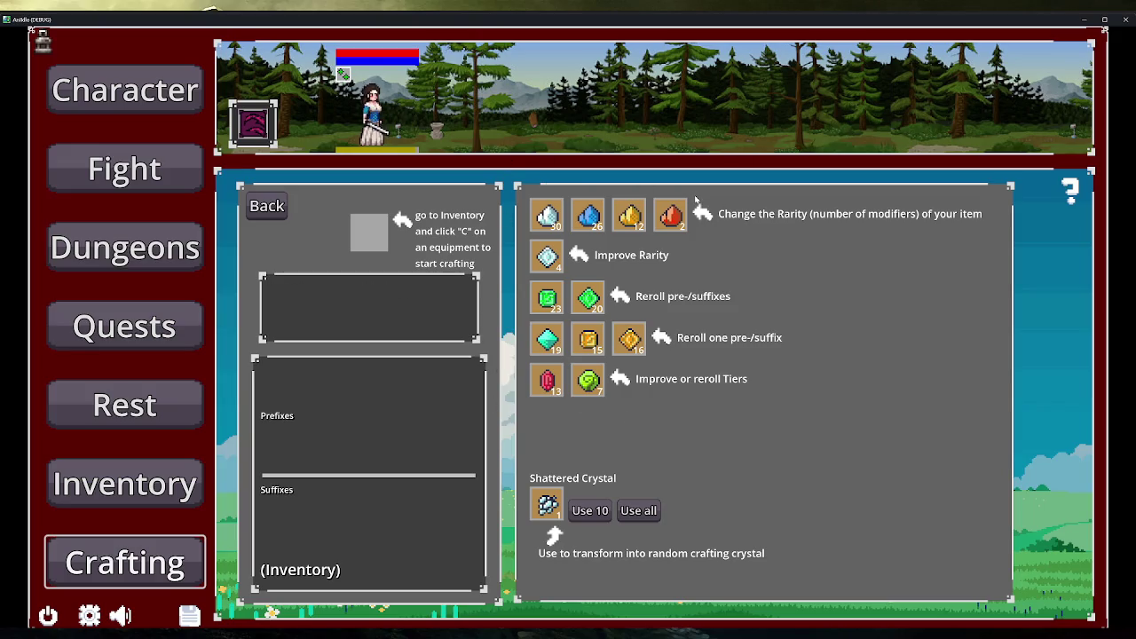
pyautogui.moveTo(661, 216)
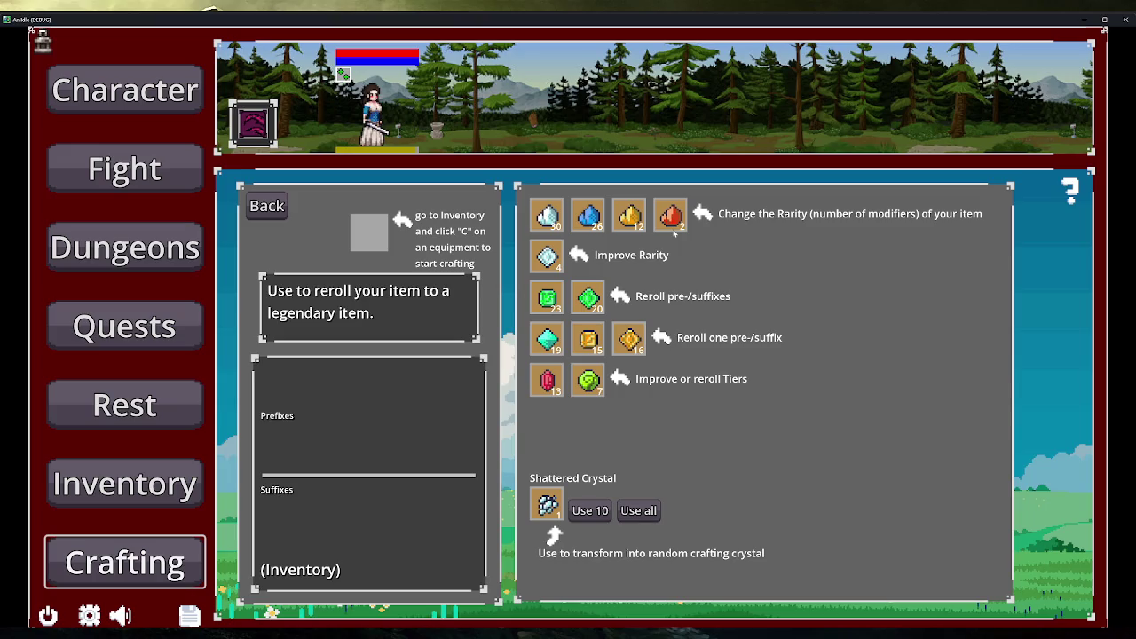
pyautogui.moveTo(604, 380)
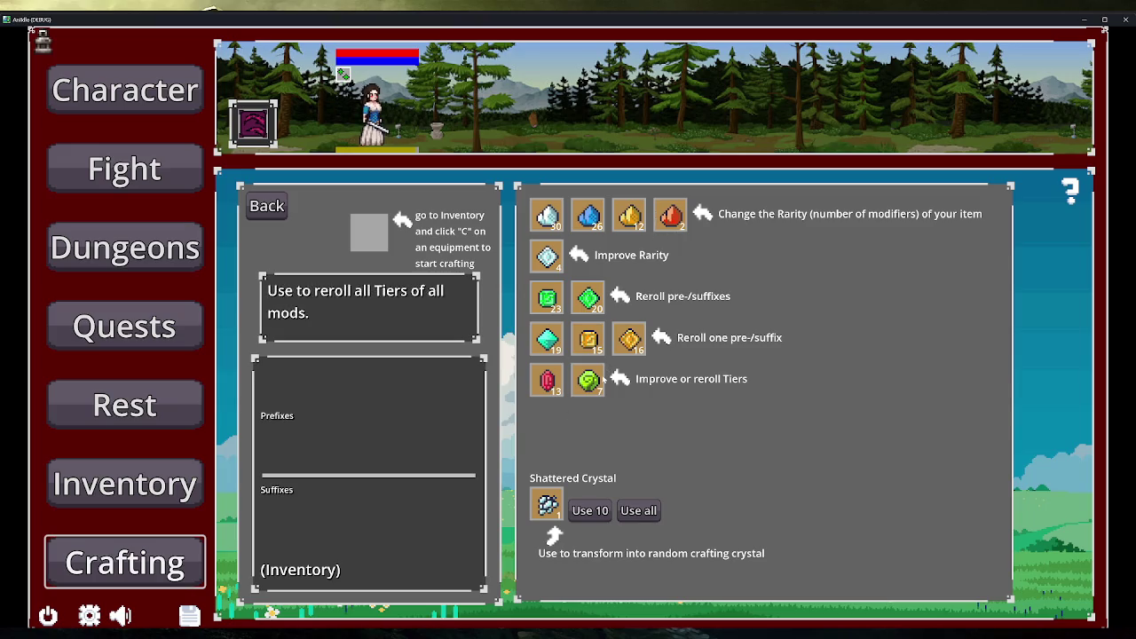
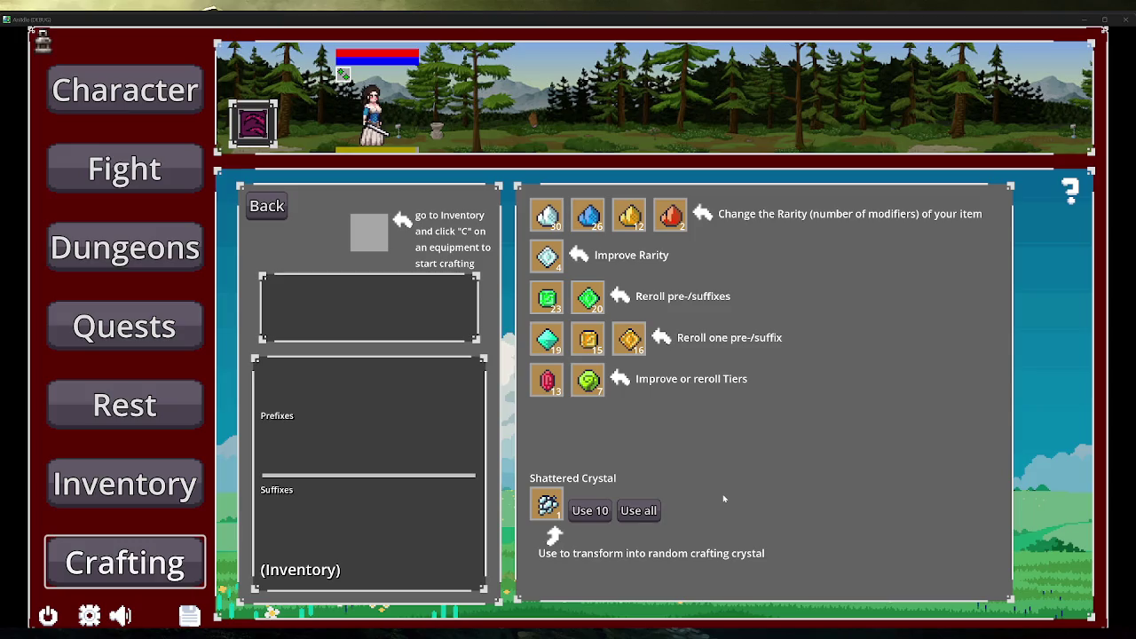
# Switch to the Inventory and compare the Orc Staff against the equipped Whip
pyautogui.click(204, 488)
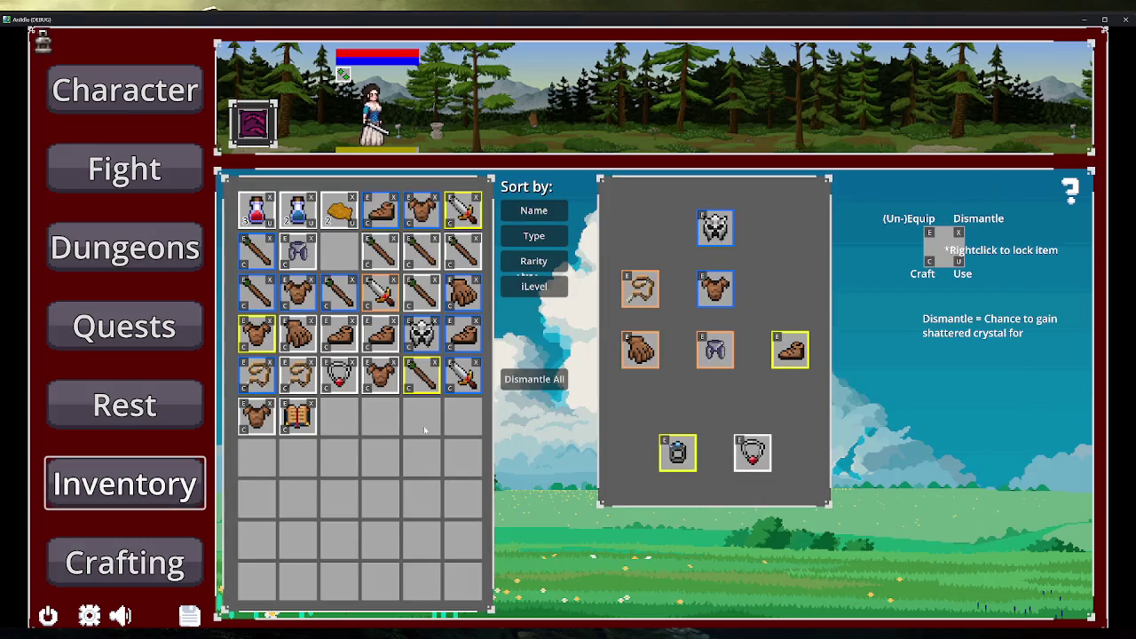
pyautogui.moveTo(424, 381)
# Briefly visit the empty Crafting screen, then return to the Inventory
pyautogui.click(178, 564)
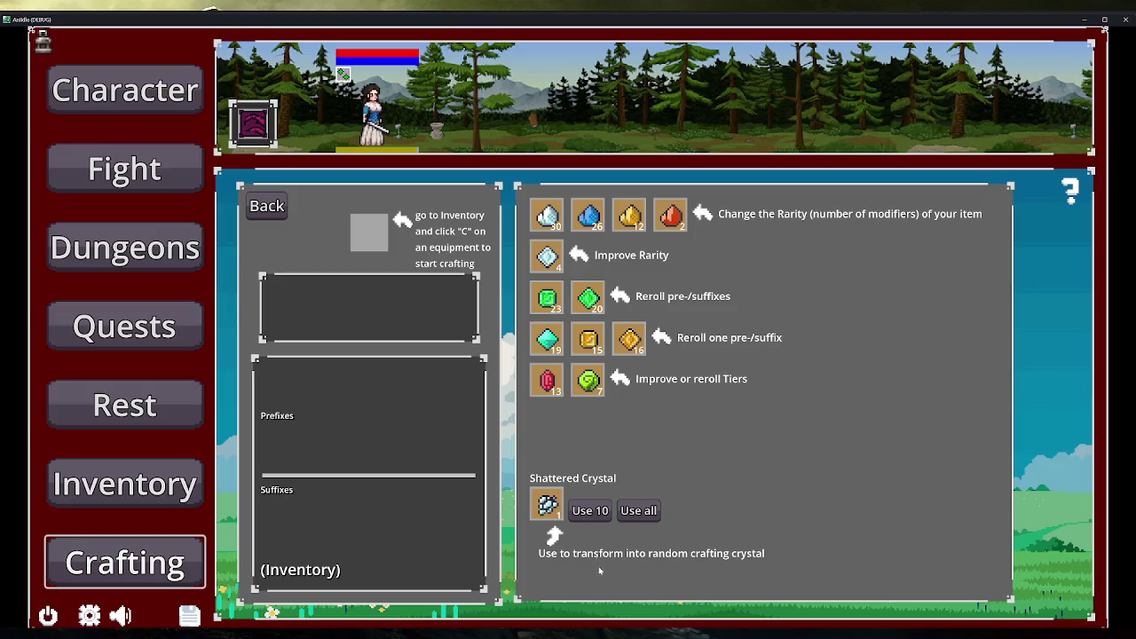
pyautogui.click(157, 500)
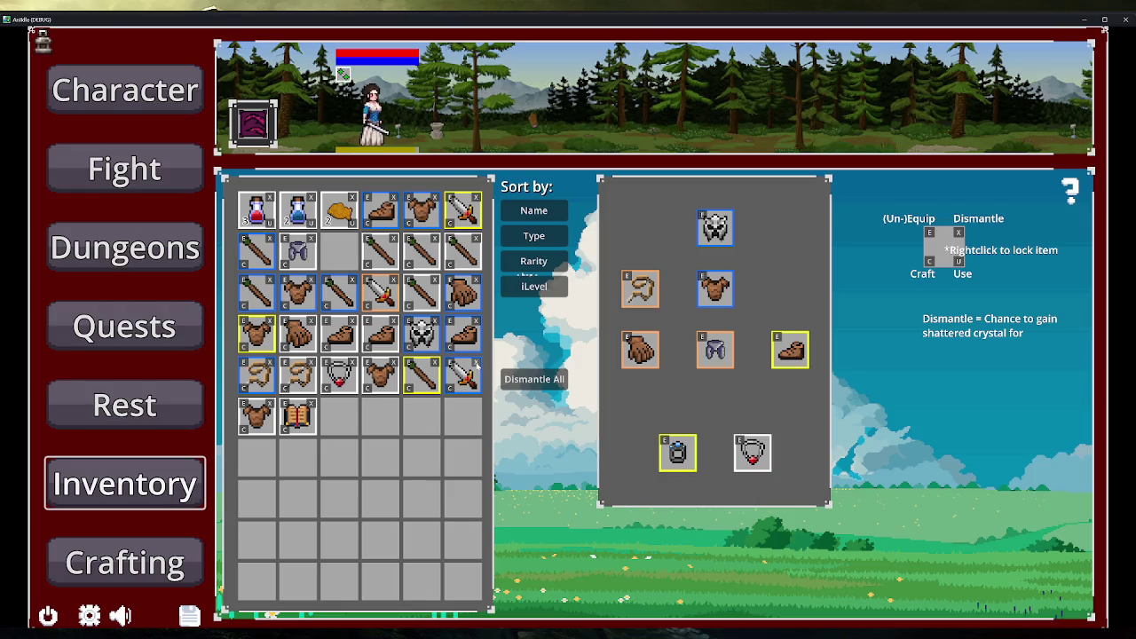
# Read carried items' stat tooltips, ending on Magic Gloves versus equipped Legendary Gloves
pyautogui.moveTo(463, 372)
pyautogui.moveTo(306, 428)
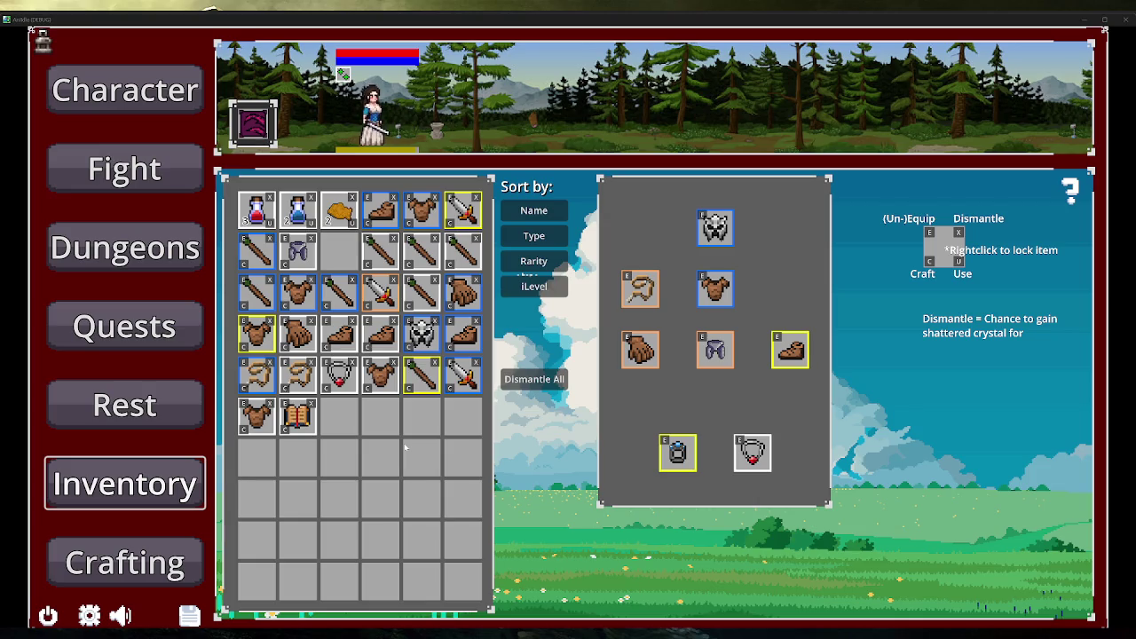
pyautogui.moveTo(427, 384)
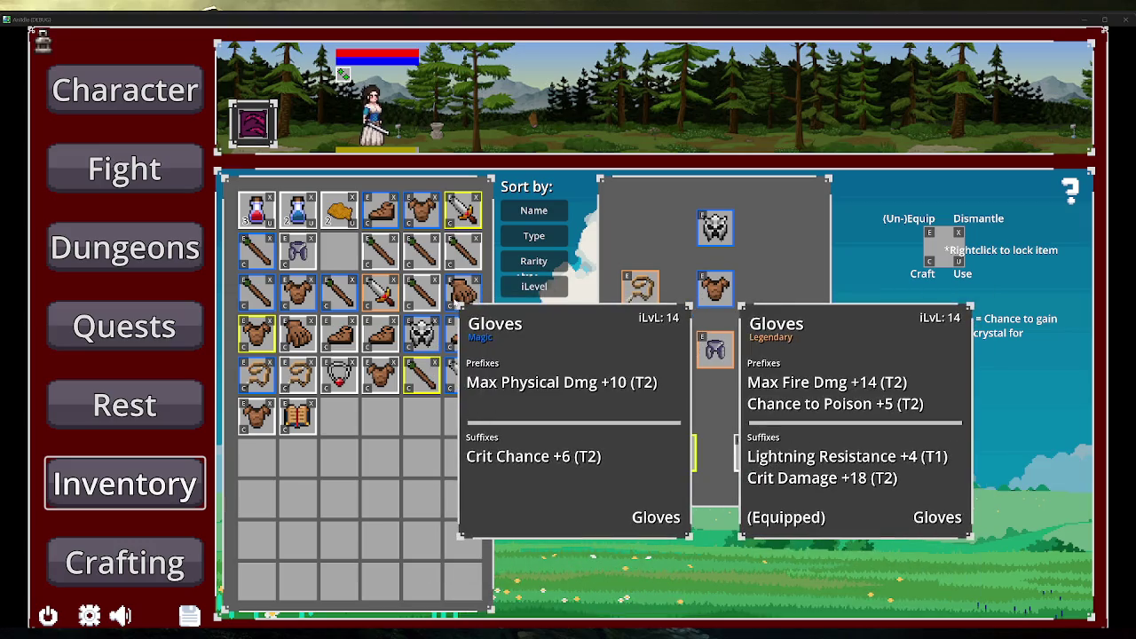
# Step through Character, Fight and Dungeons to the Quests screen's five dungeon entries
pyautogui.click(201, 111)
pyautogui.click(200, 168)
pyautogui.click(200, 248)
pyautogui.click(201, 327)
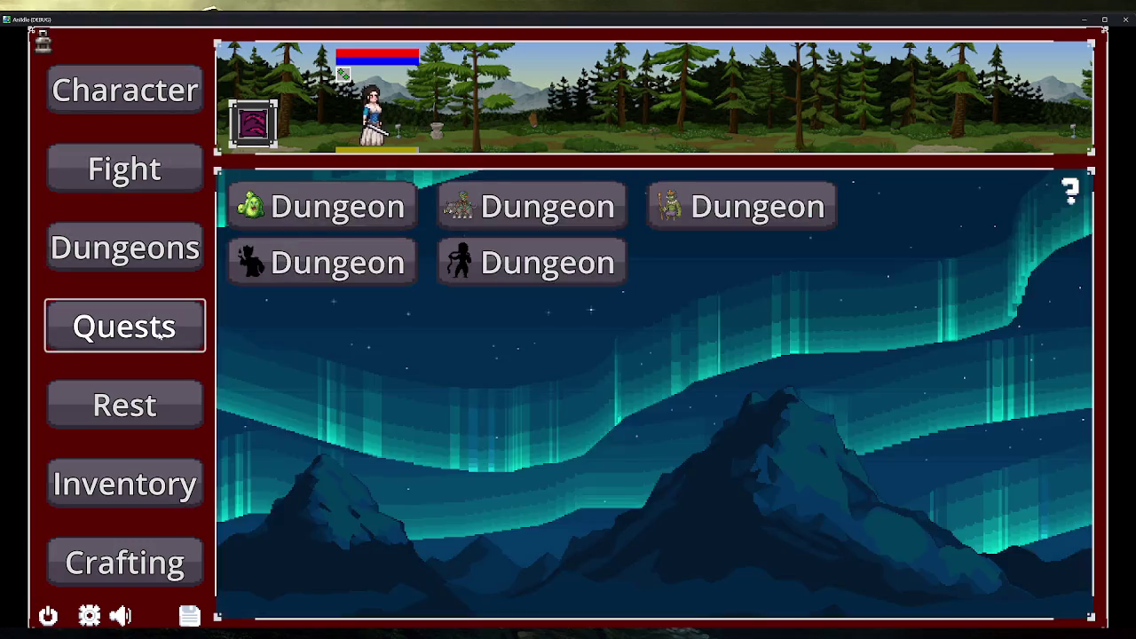
# Recheck the crafting crystals' tooltips, then close and relaunch the game build
pyautogui.click(200, 480)
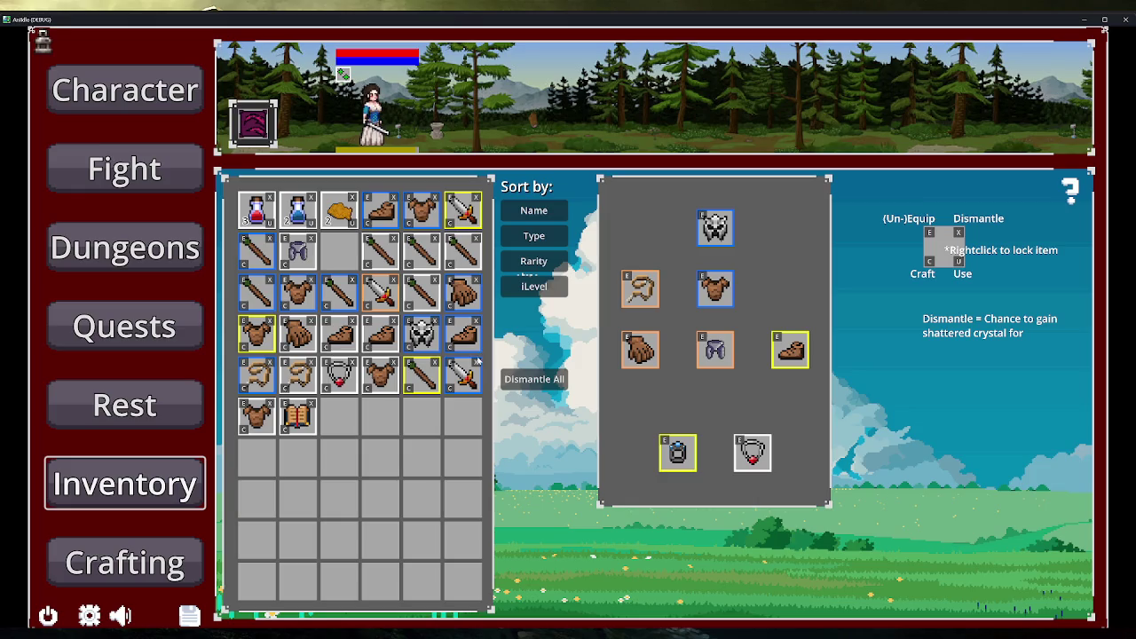
pyautogui.click(142, 564)
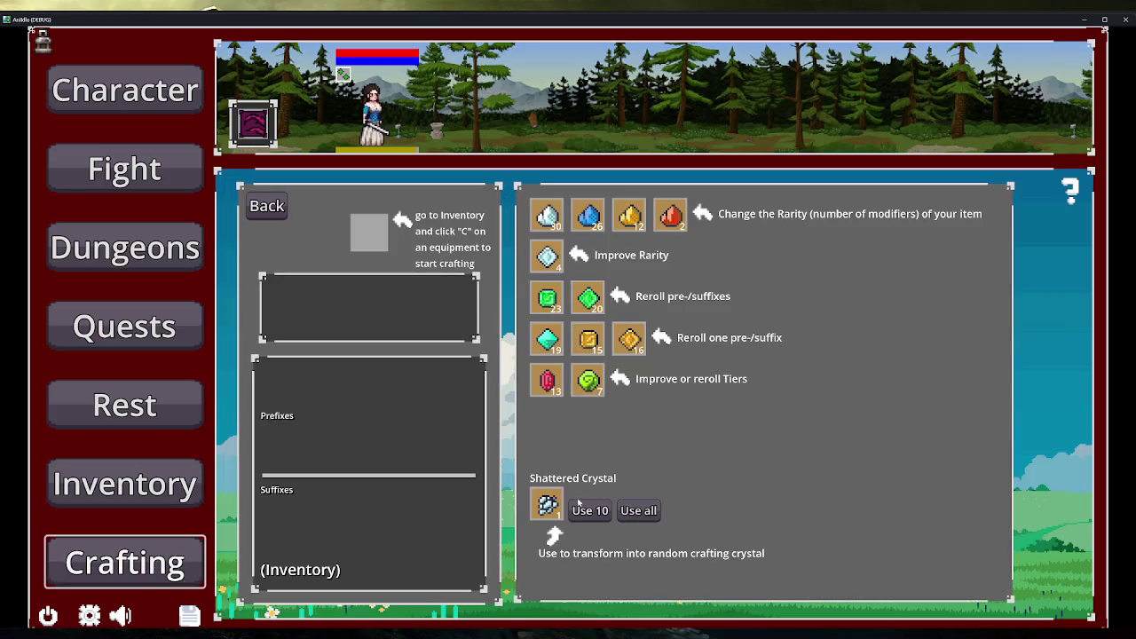
pyautogui.moveTo(548, 504)
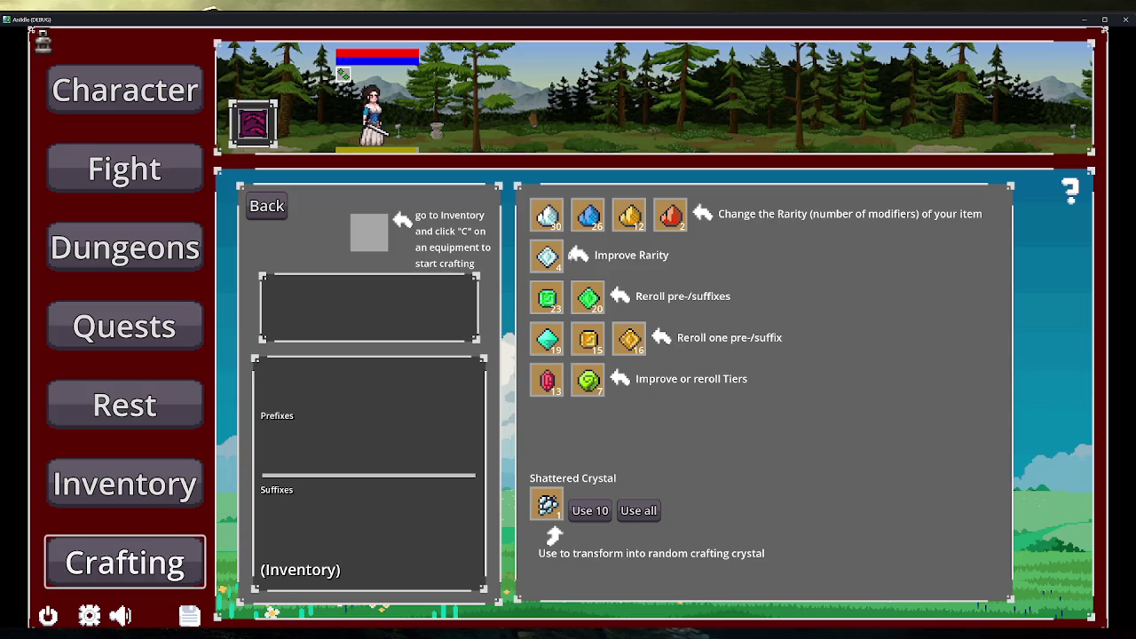
pyautogui.moveTo(684, 211)
pyautogui.click(1125, 19)
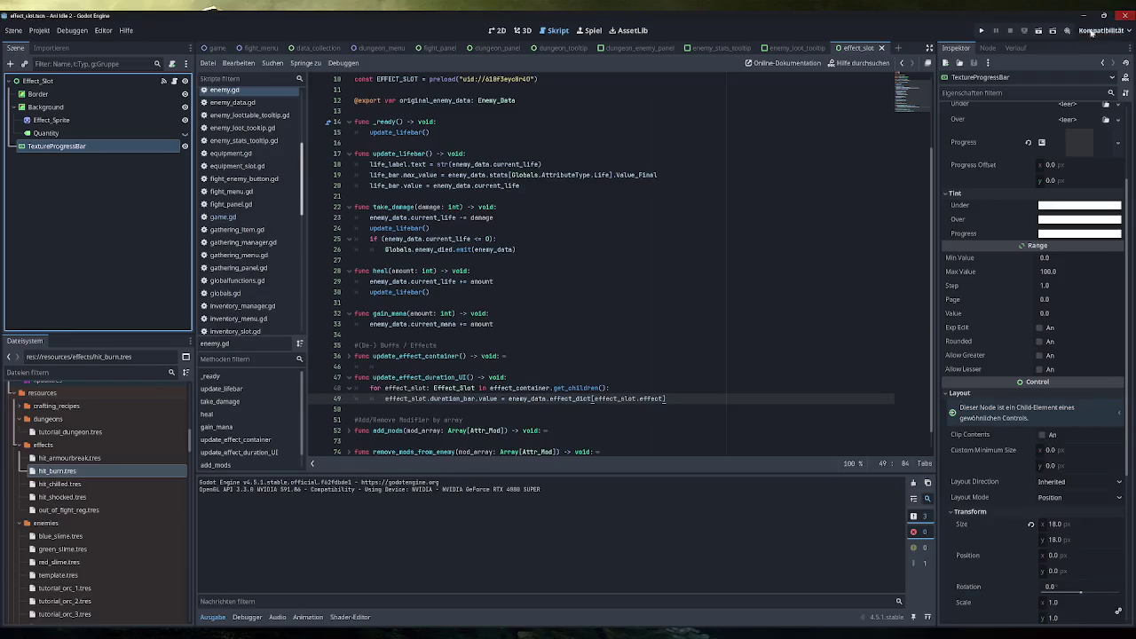
pyautogui.click(981, 30)
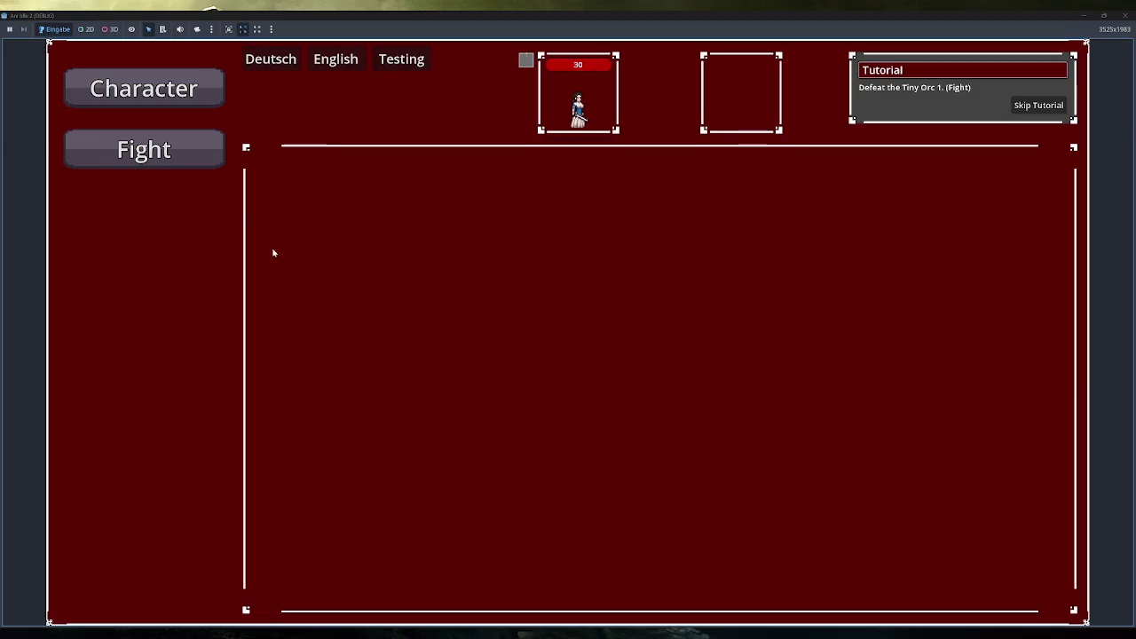
# Skip the tutorial, view the Simple Belt recipe's Leather T1 cost, then open Reforging
pyautogui.click(1039, 106)
pyautogui.click(120, 519)
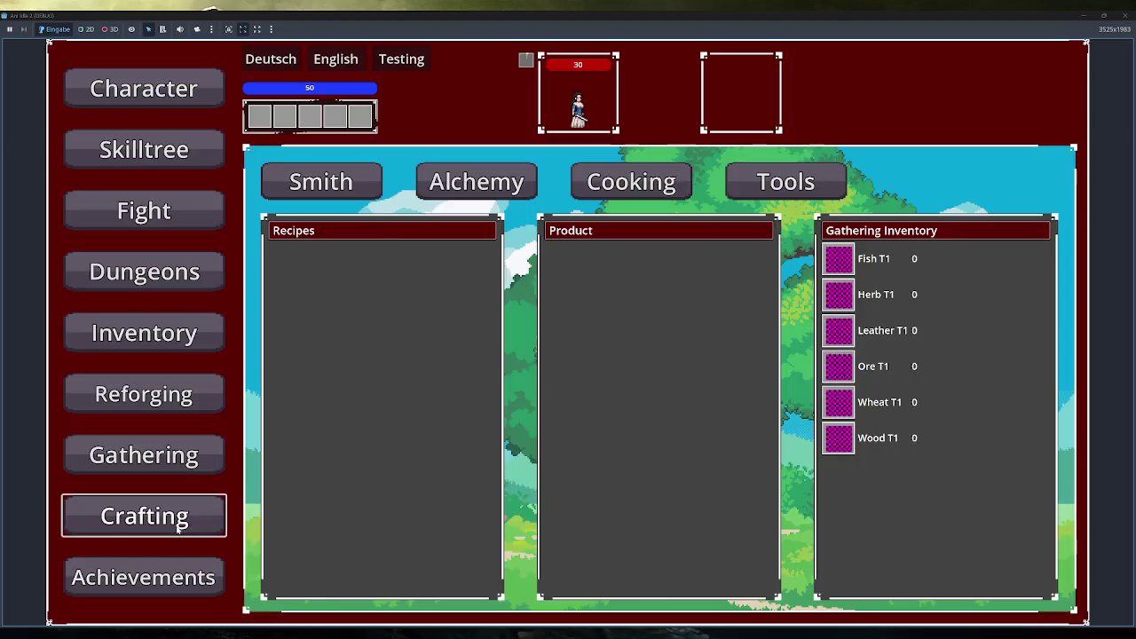
pyautogui.click(386, 275)
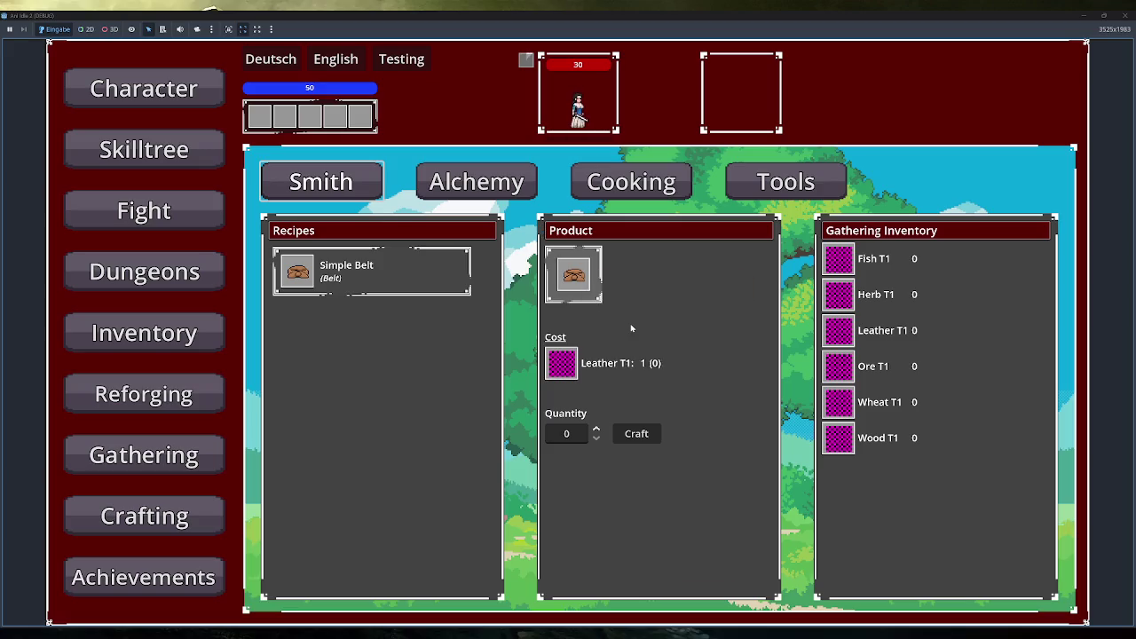
pyautogui.click(186, 390)
pyautogui.moveTo(638, 333)
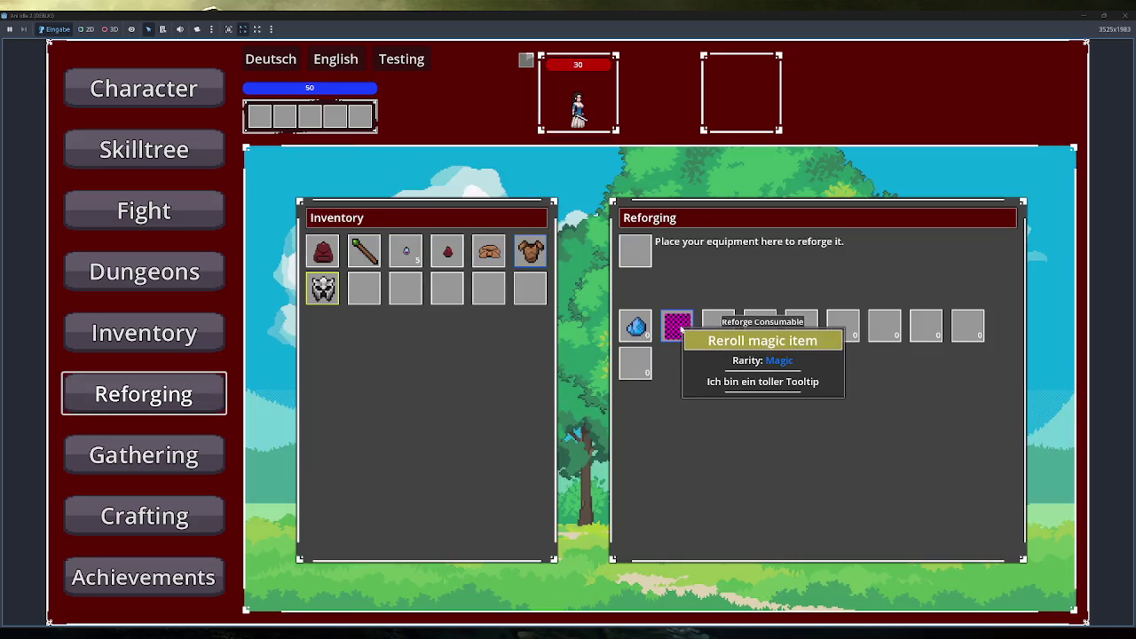
# Inspect the Reforging tooltips, then return to Crafting and list the Smith recipes
pyautogui.moveTo(532, 254)
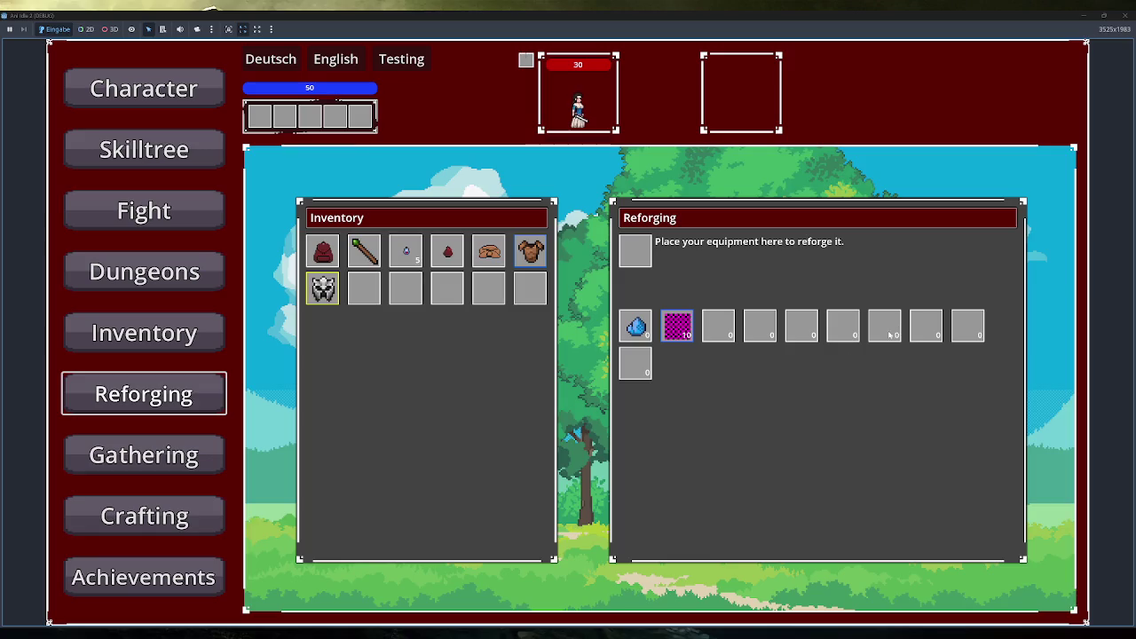
pyautogui.click(183, 519)
pyautogui.click(378, 193)
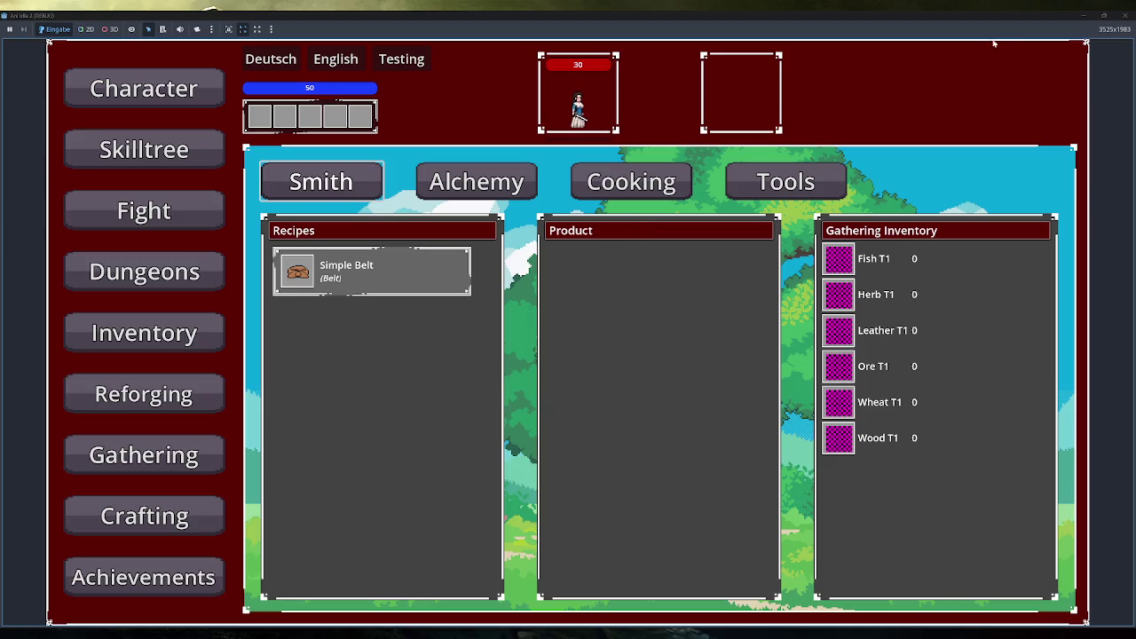
# Close the game and create a new Excalidraw drawing in Obsidian's Idle Game notes
pyautogui.click(1126, 15)
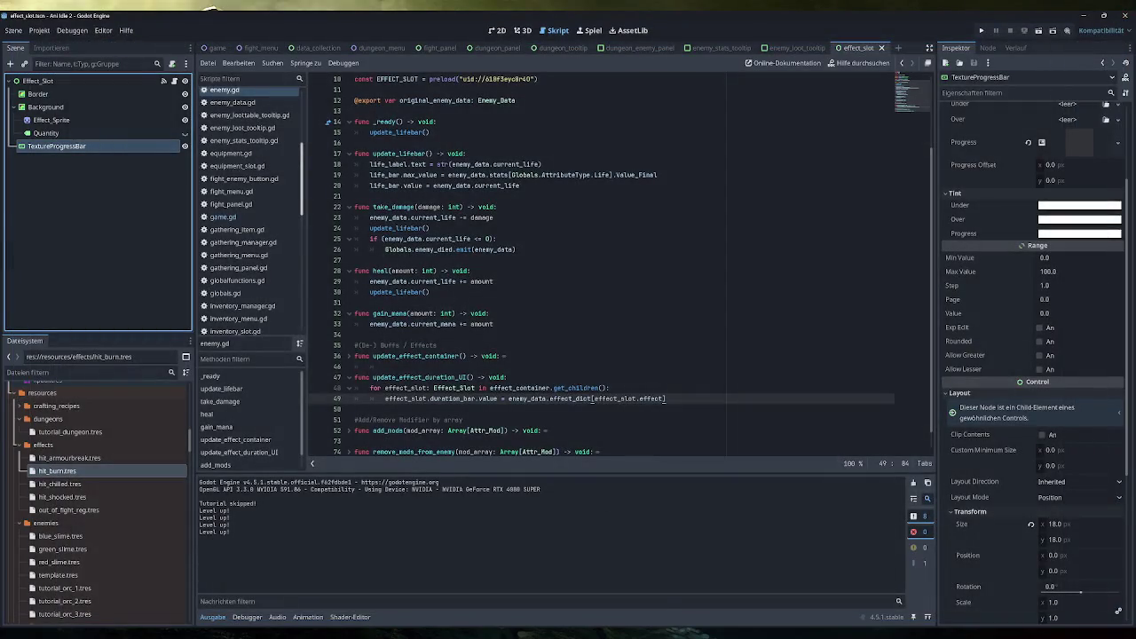
pyautogui.hotkey('alt', 'Tab')
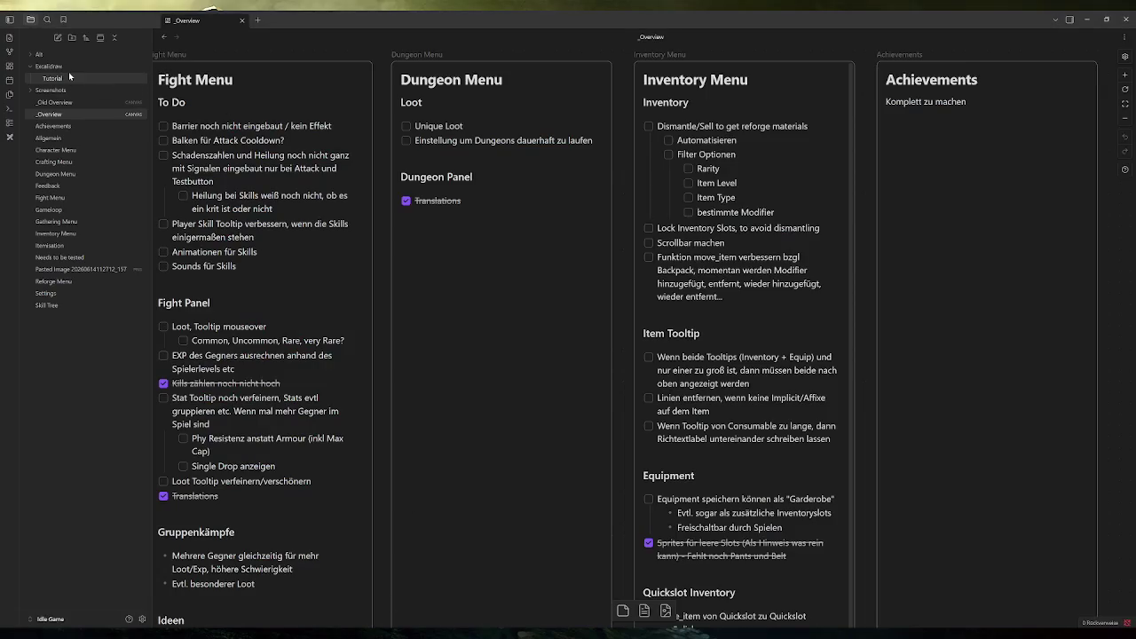
pyautogui.click(10, 137)
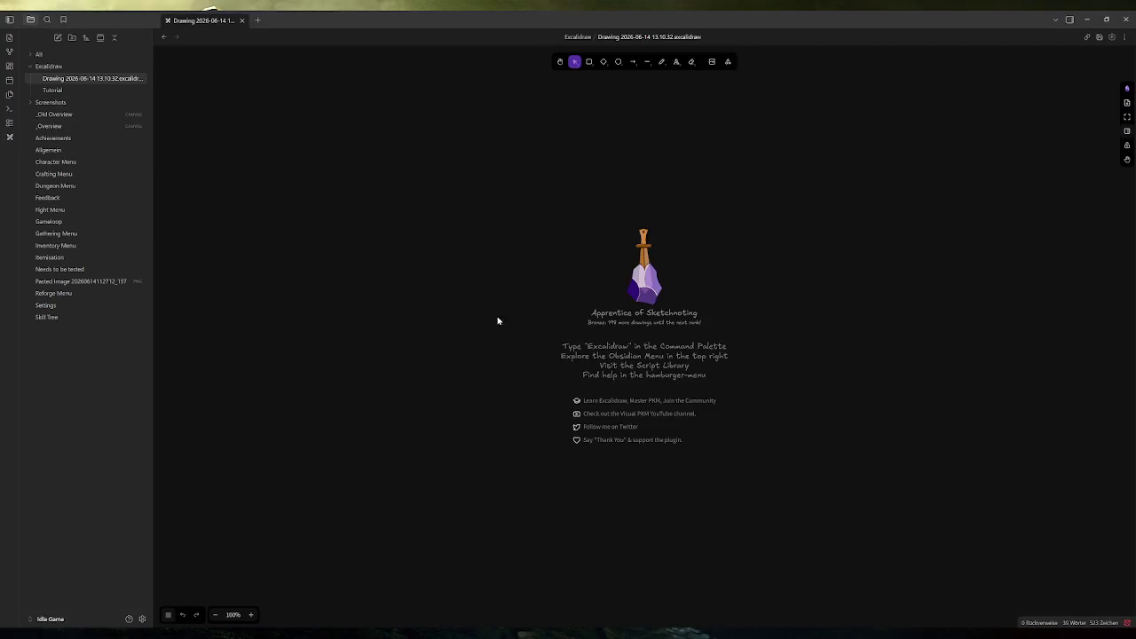
# With the freedraw pen, hand-write 'Dismantle' near the top and underline it
pyautogui.keyDown('ctrl'); pyautogui.scroll(-3, 583, 218); pyautogui.keyUp('ctrl')
pyautogui.click(662, 62)
pyautogui.moveTo(589, 142); pyautogui.dragTo(577, 234)
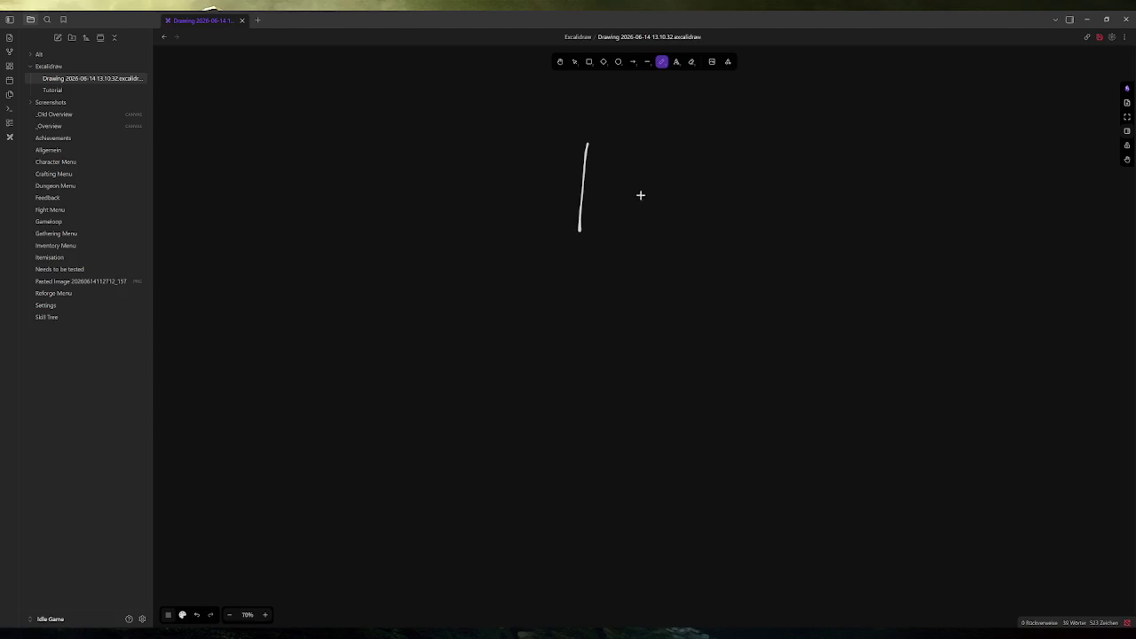
pyautogui.hotkey('ctrl', 'z')
pyautogui.moveTo(482, 91)
pyautogui.mouseDown()
pyautogui.moveTo(475, 115)
pyautogui.moveTo(511, 98)
pyautogui.moveTo(522, 117)
pyautogui.moveTo(550, 99)
pyautogui.moveTo(561, 118)
pyautogui.moveTo(643, 108)
pyautogui.moveTo(664, 124)
pyautogui.moveTo(707, 124)
pyautogui.mouseUp()
pyautogui.moveTo(458, 142); pyautogui.dragTo(727, 129)
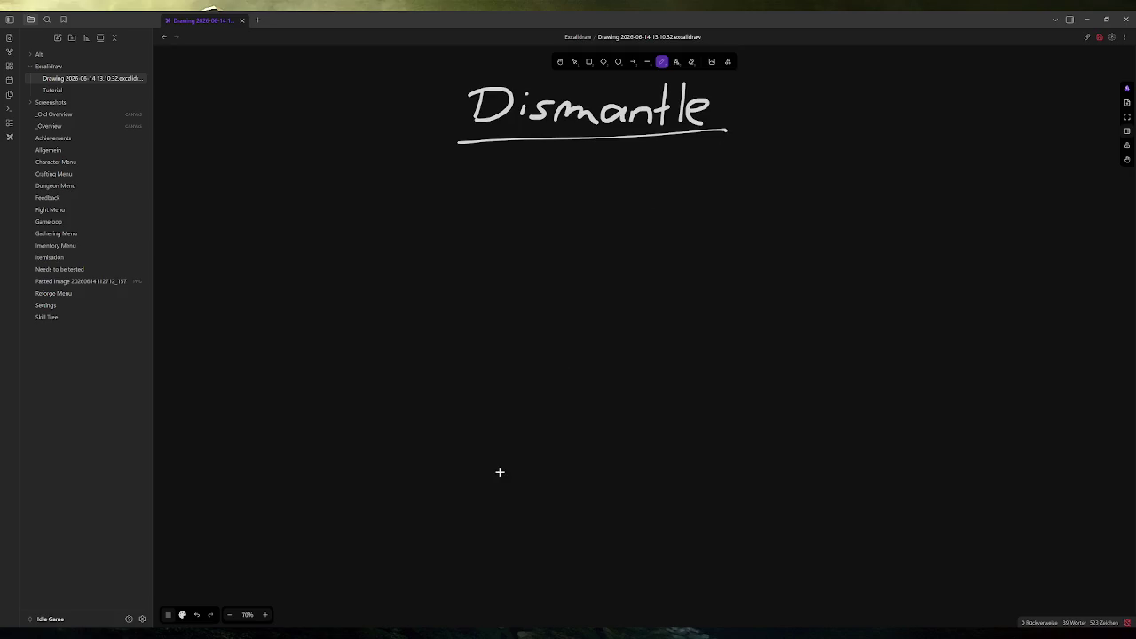